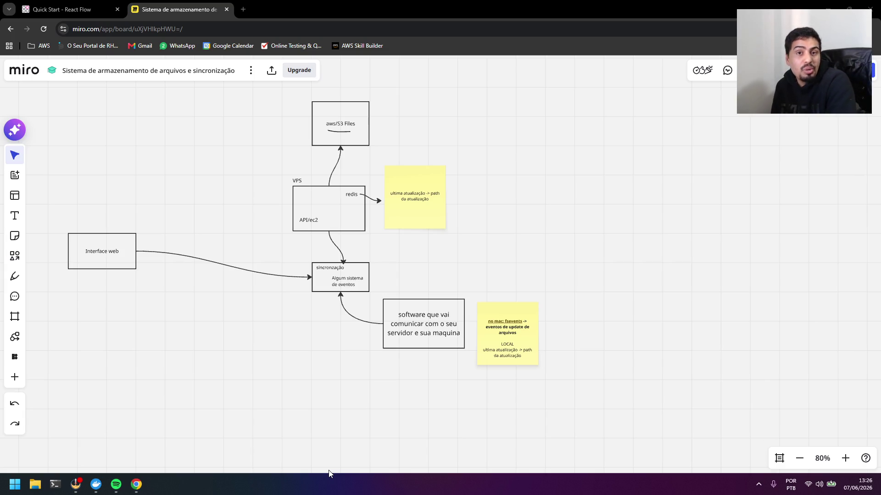
# - Switch from the Miro board to the OBS Studio streaming window
pyautogui.click(76, 483)
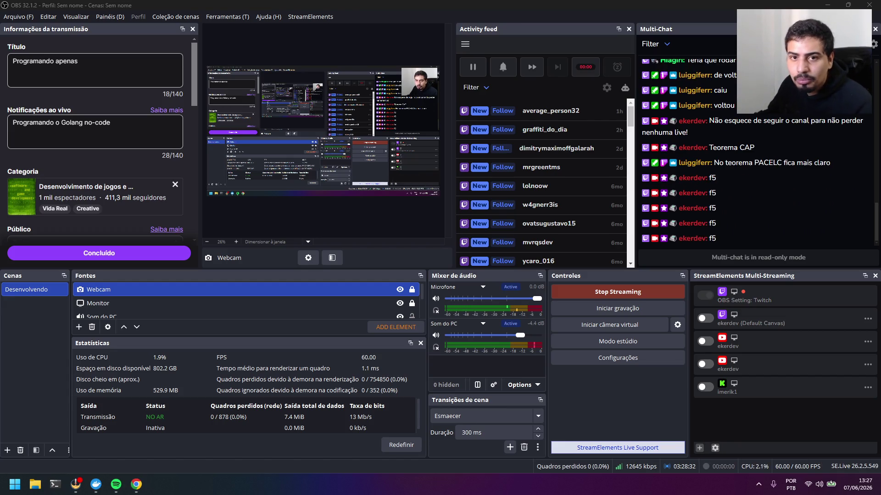
# - Toggle between OBS Studio and Chrome until the Miro board is showing again
pyautogui.click(138, 485)
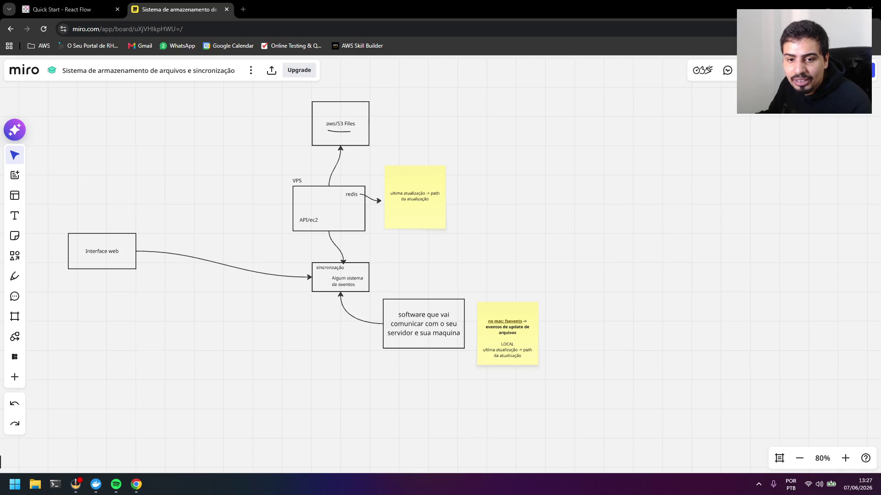
pyautogui.click(78, 485)
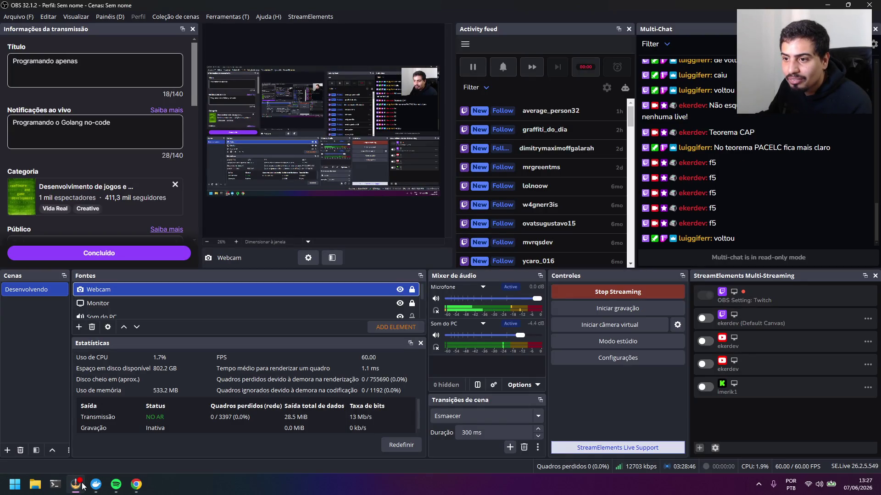
pyautogui.click(77, 485)
pyautogui.click(77, 485)
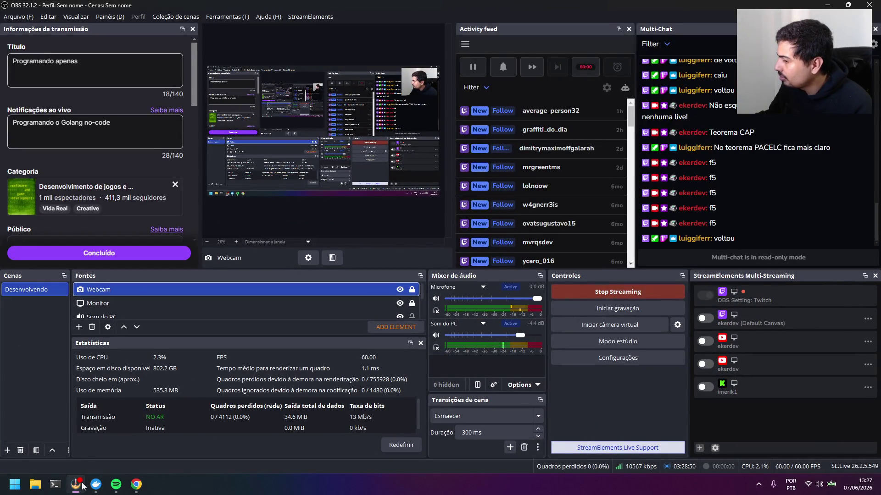
pyautogui.click(81, 484)
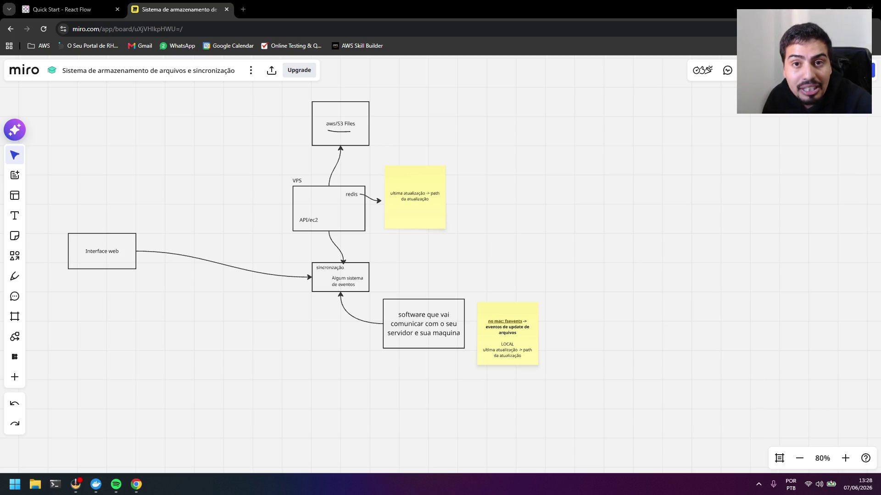
pyautogui.moveTo(715, 309); pyautogui.dragTo(335, 269)
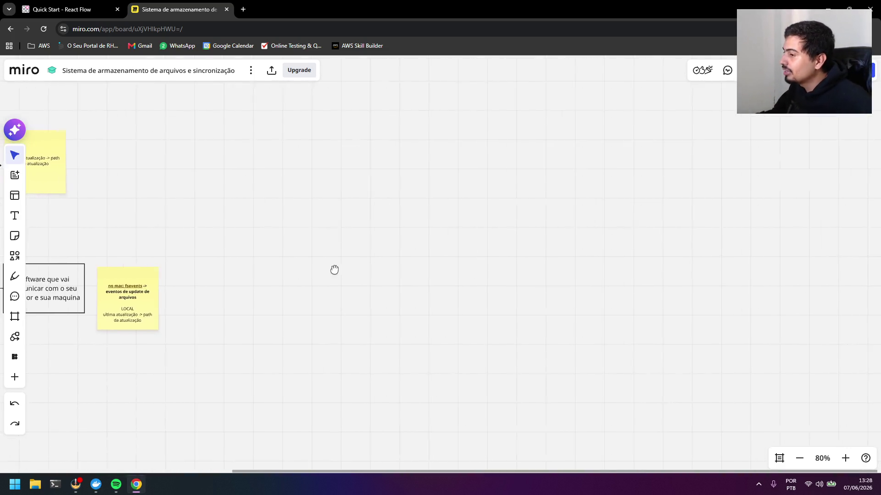
pyautogui.moveTo(429, 293); pyautogui.dragTo(304, 268)
# - Draw a rectangle labelled Interface WEB and position it at the left of the board
pyautogui.click(15, 256)
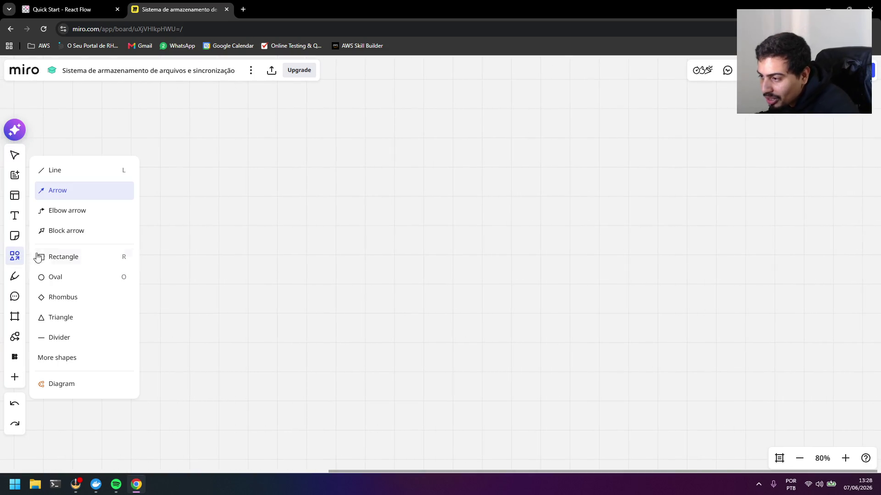
pyautogui.click(63, 256)
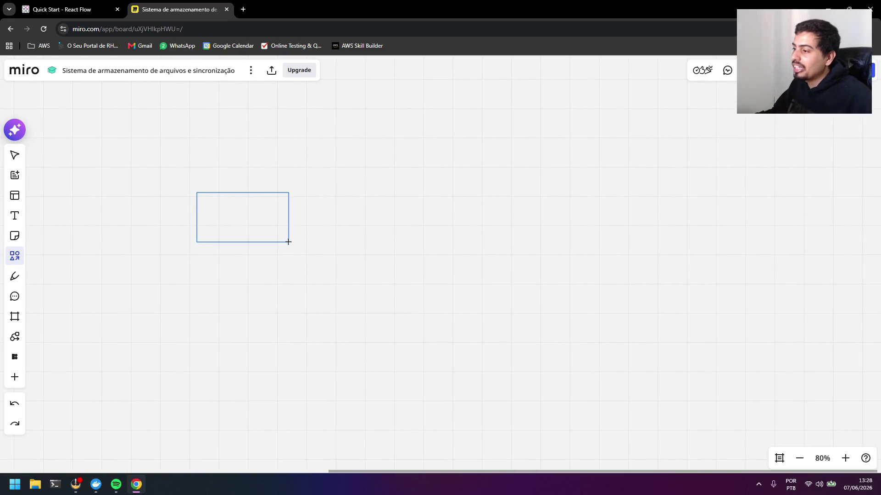
pyautogui.moveTo(196, 192); pyautogui.dragTo(288, 241)
pyautogui.write('Interface WB')
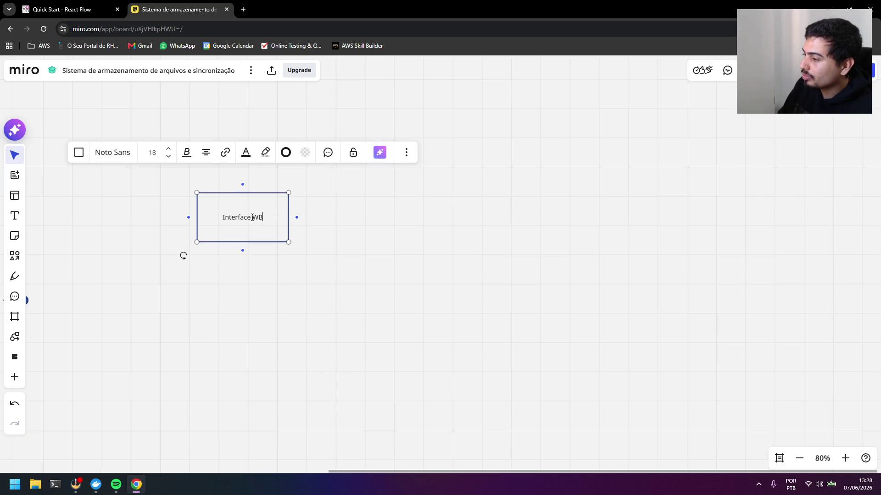
pyautogui.press('BackSpace')
pyautogui.write('EB')
pyautogui.click(183, 255)
pyautogui.moveTo(265, 239); pyautogui.dragTo(199, 234)
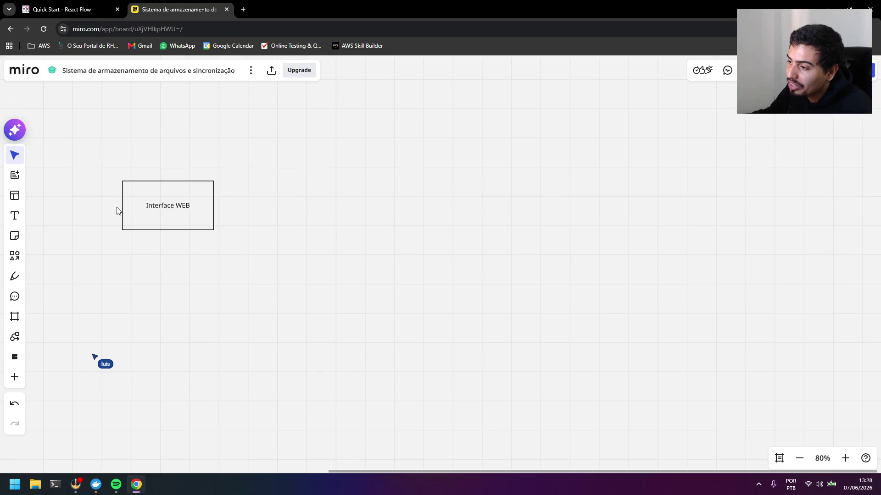
# - Draw a second rectangle labelled API to the right of Interface WEB
pyautogui.click(14, 257)
pyautogui.moveTo(293, 172); pyautogui.dragTo(394, 233)
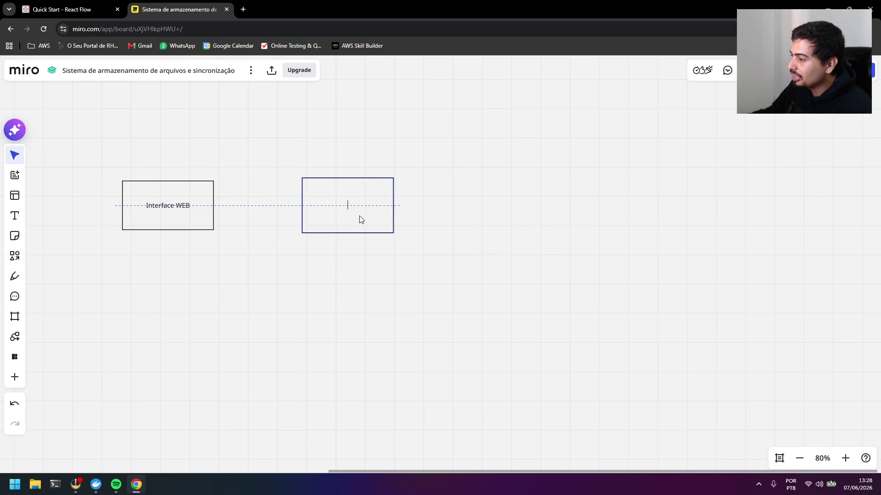
pyautogui.write('API')
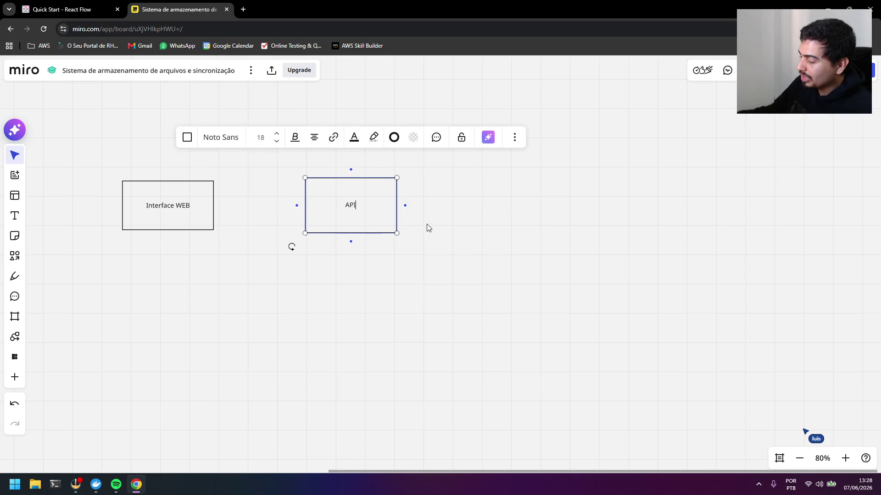
pyautogui.click(427, 228)
# - Duplicate the API box, place it further right and rename it AWS S3
pyautogui.click(382, 208)
pyautogui.hotkey('ctrl', 'c')
pyautogui.hotkey('ctrl', 'v')
pyautogui.moveTo(602, 220)
pyautogui.mouseDown()
pyautogui.moveTo(564, 207)
pyautogui.moveTo(539, 211)
pyautogui.mouseUp()
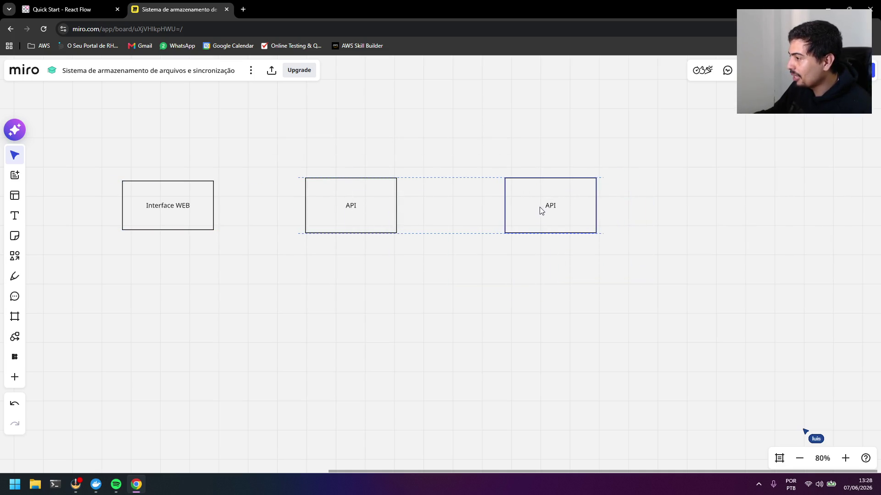
pyautogui.moveTo(540, 210); pyautogui.dragTo(527, 209)
pyautogui.doubleClick(563, 202)
pyautogui.write('AWS S3')
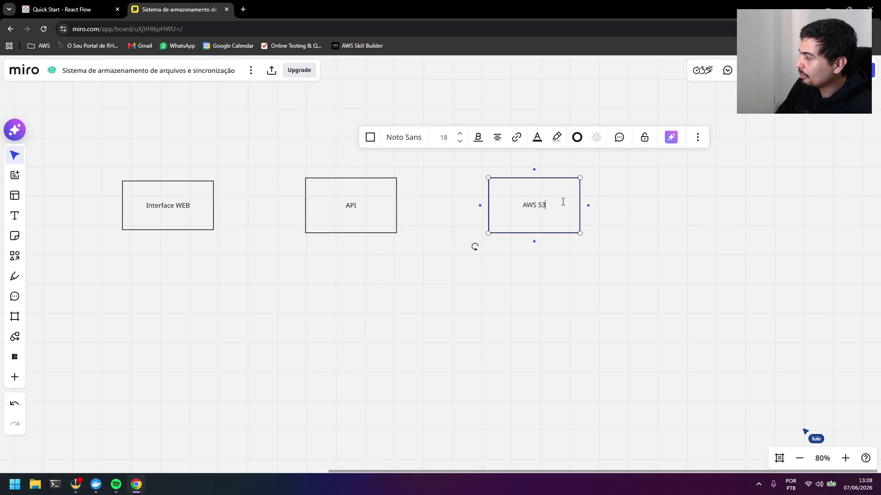
pyautogui.click(635, 254)
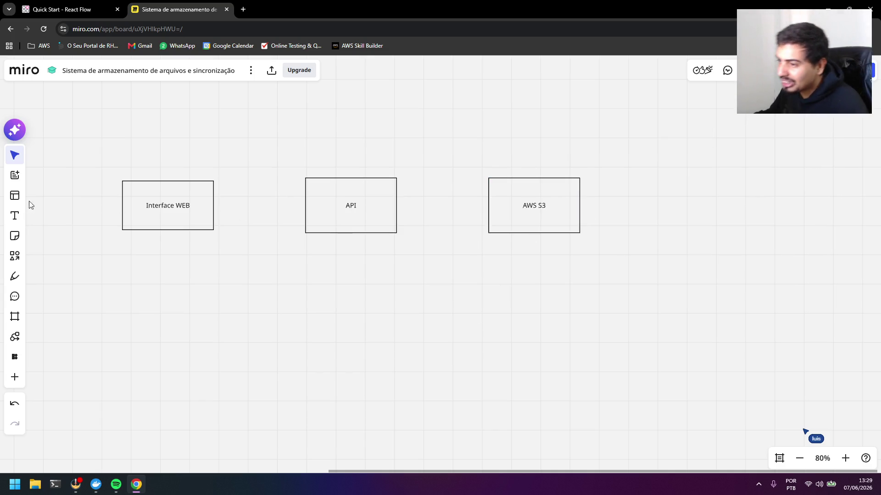
pyautogui.click(14, 276)
# - Connect Interface WEB to API and API to AWS S3 with arrows, then start a new browser tab
pyautogui.click(15, 256)
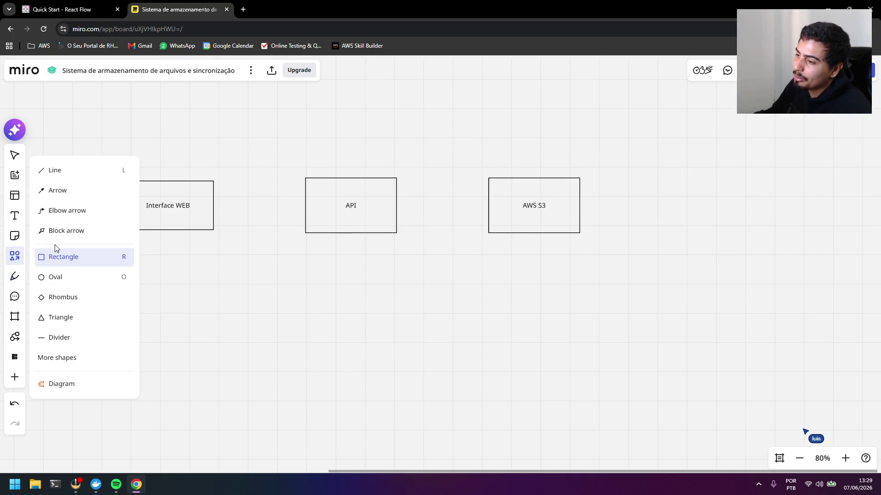
pyautogui.click(64, 191)
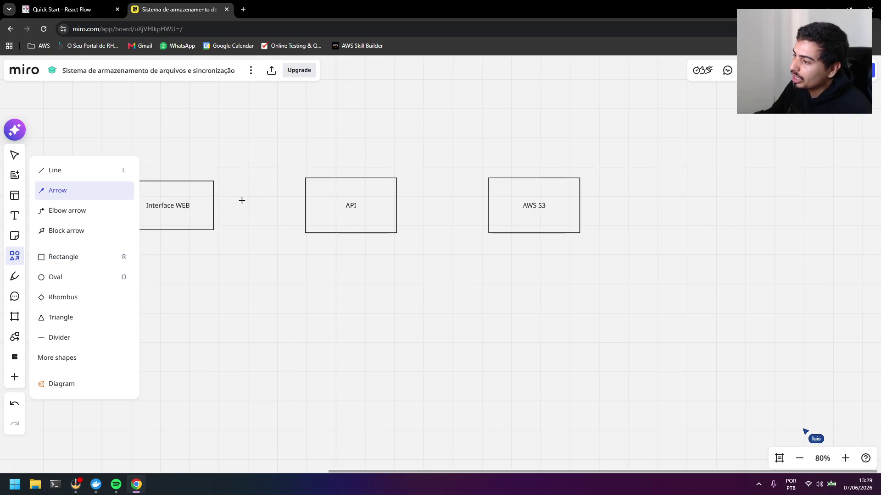
pyautogui.moveTo(213, 205); pyautogui.dragTo(305, 206)
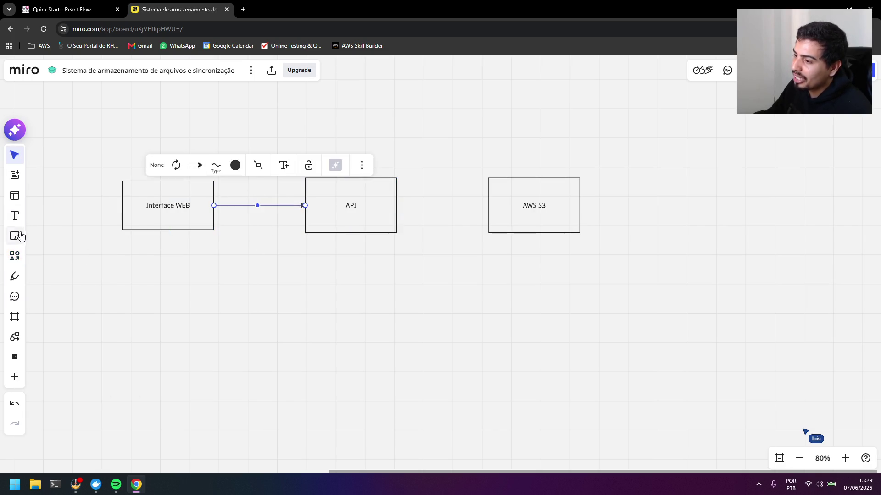
pyautogui.click(14, 256)
pyautogui.moveTo(397, 206)
pyautogui.mouseDown()
pyautogui.moveTo(475, 187)
pyautogui.moveTo(488, 206)
pyautogui.mouseUp()
pyautogui.click(510, 278)
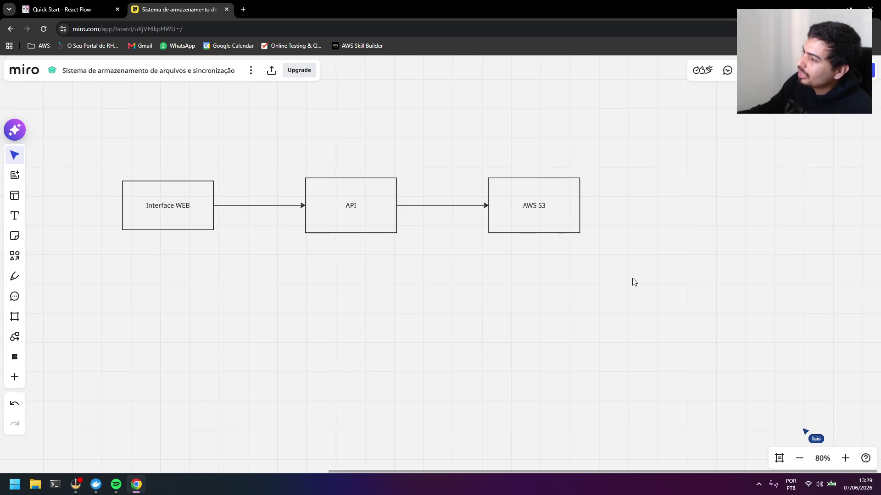
pyautogui.click(241, 8)
pyautogui.write('UR')
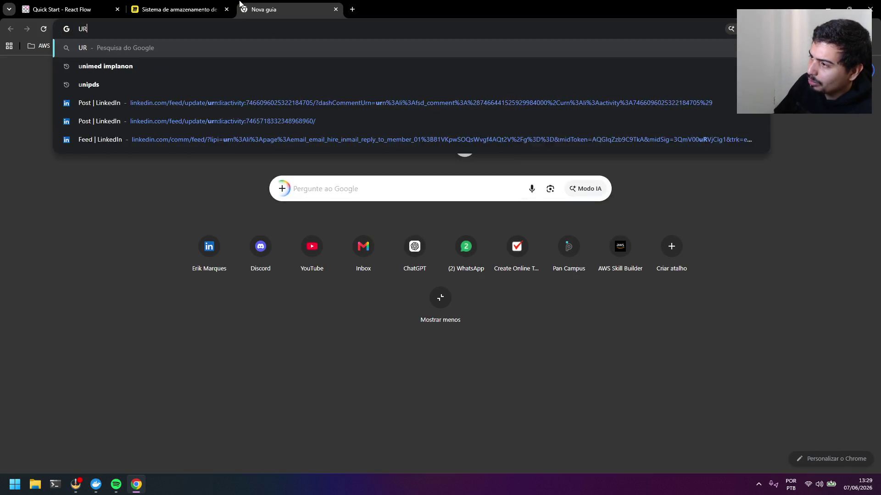
pyautogui.write('L PRE SIGNED')
# - Search for URL PRE SIGNED, view the AWS presigned URLs page, and return to the Miro tab
pyautogui.press('Return')
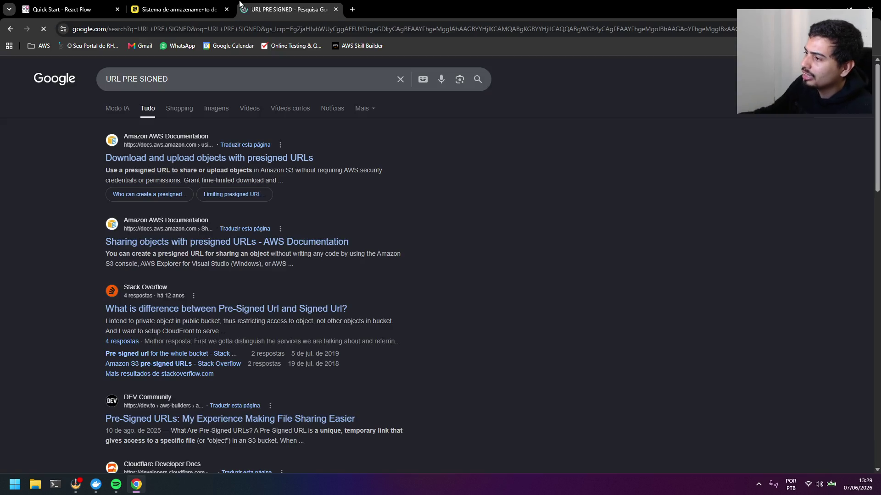
pyautogui.click(245, 160)
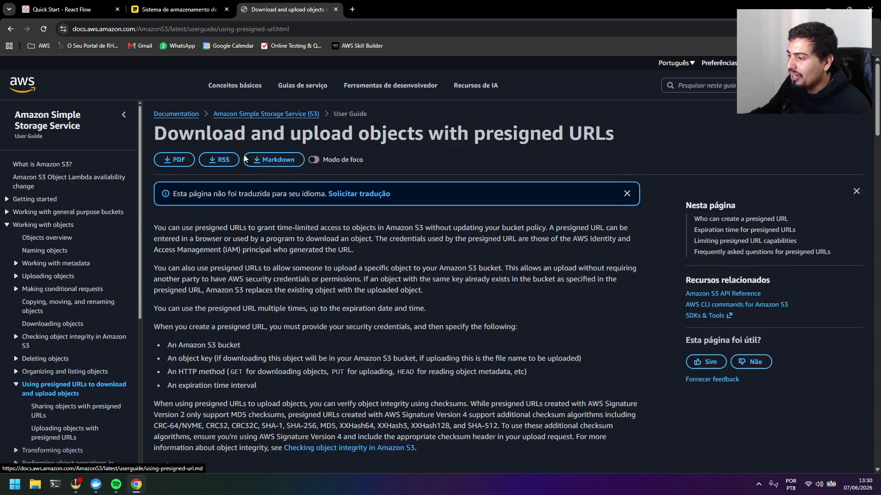
pyautogui.scroll(-2, 270, 169)
pyautogui.scroll(-2, 331, 295)
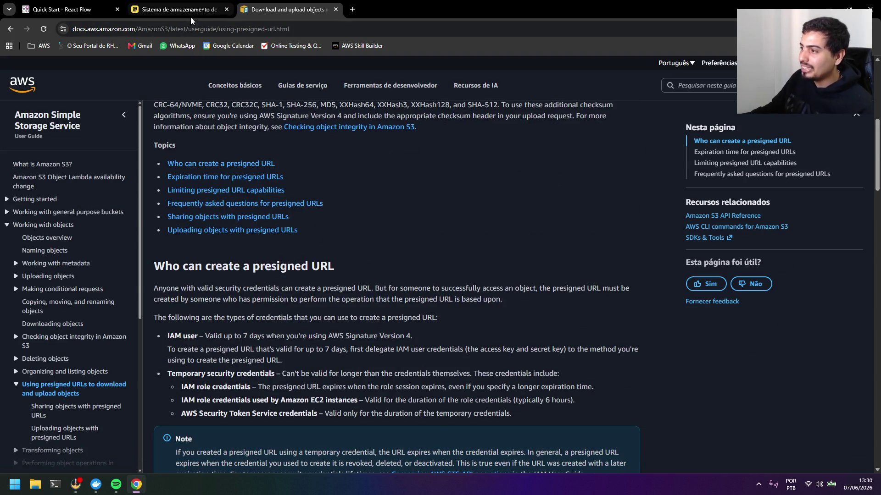
pyautogui.click(179, 9)
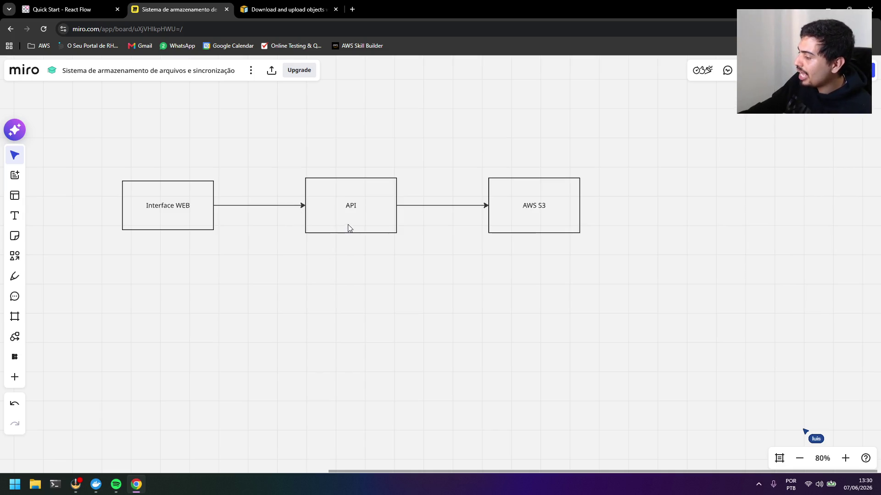
pyautogui.scroll(1, 347, 227)
pyautogui.moveTo(399, 277); pyautogui.dragTo(418, 294)
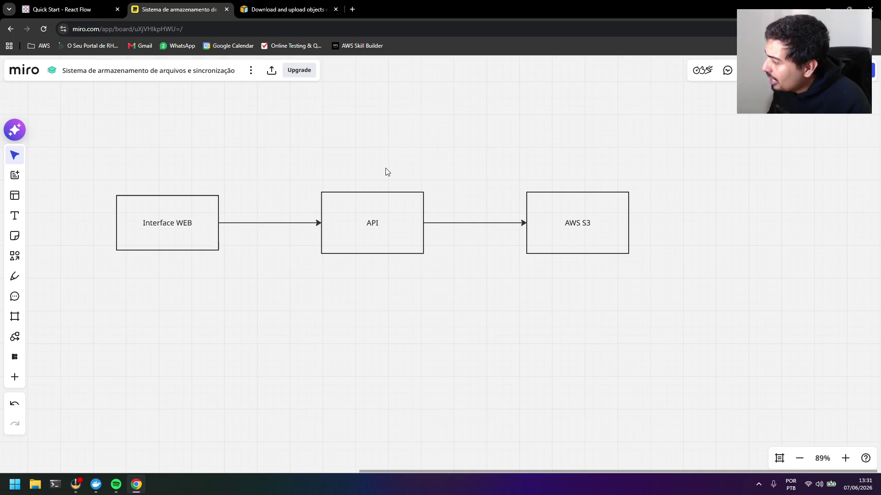
# - Nudge Interface WEB left and add an Upload text title above it
pyautogui.moveTo(193, 237); pyautogui.dragTo(185, 237)
pyautogui.click(227, 229)
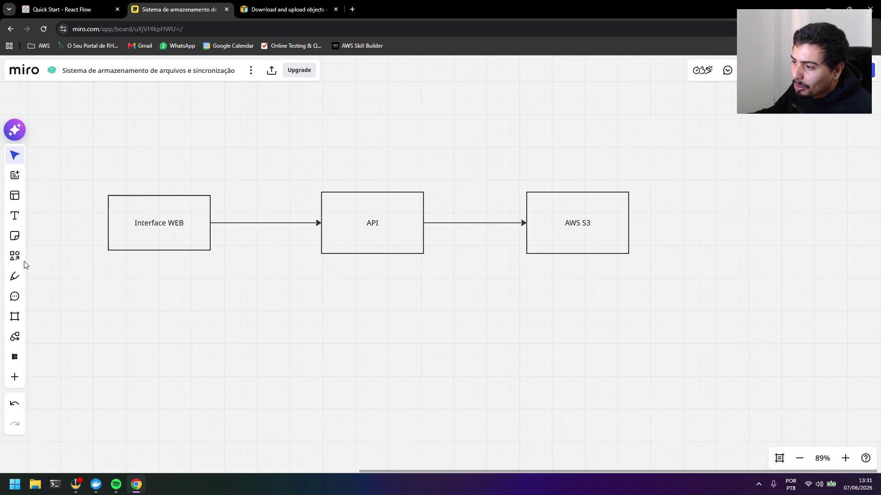
pyautogui.click(15, 215)
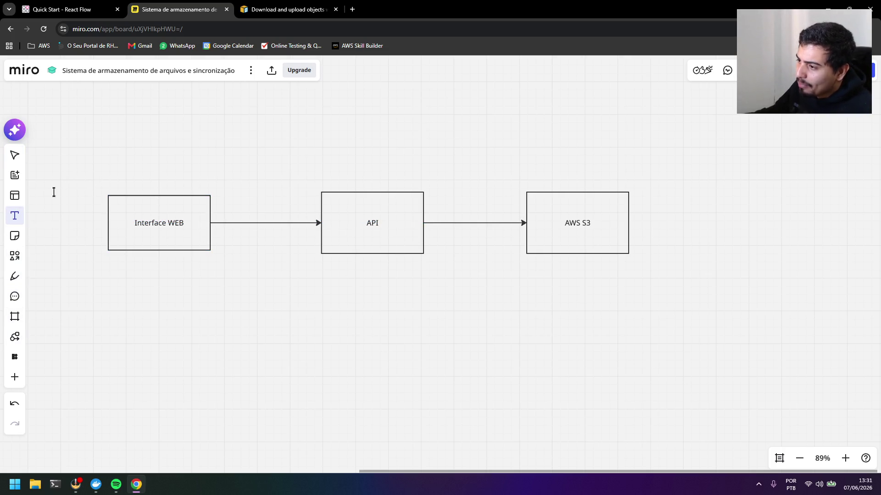
pyautogui.click(120, 148)
pyautogui.write('Upl')
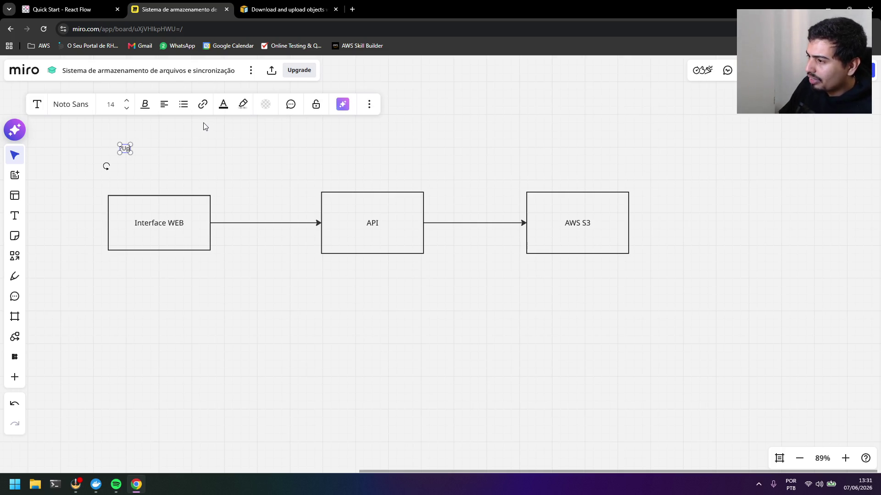
pyautogui.write('oad')
pyautogui.click(145, 148)
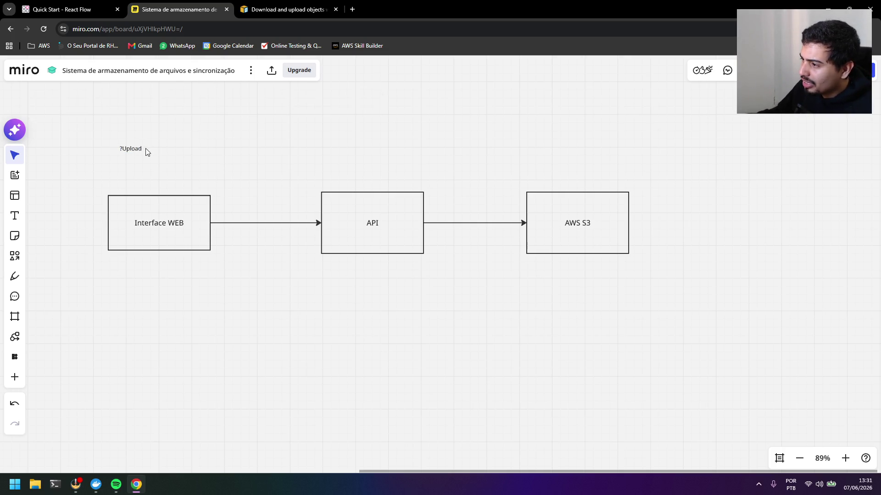
pyautogui.click(122, 149)
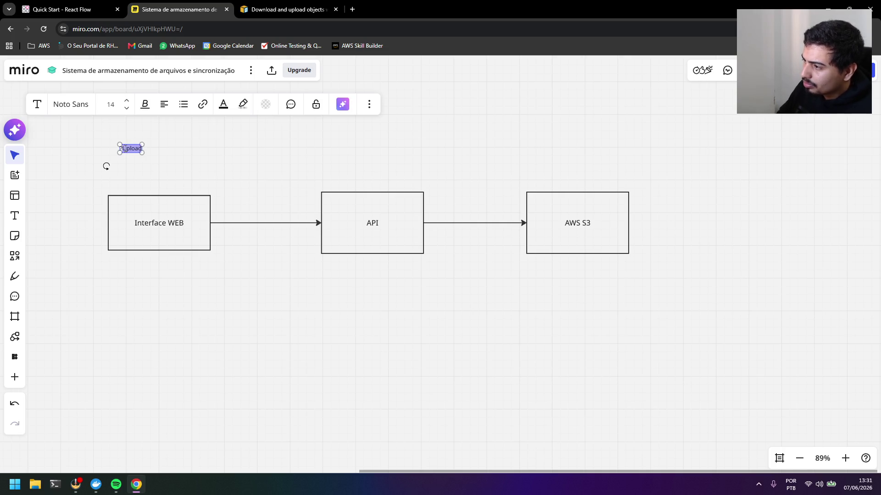
# - Enlarge the Upload title to size 36 and place it above the Interface WEB box
pyautogui.click(126, 100)
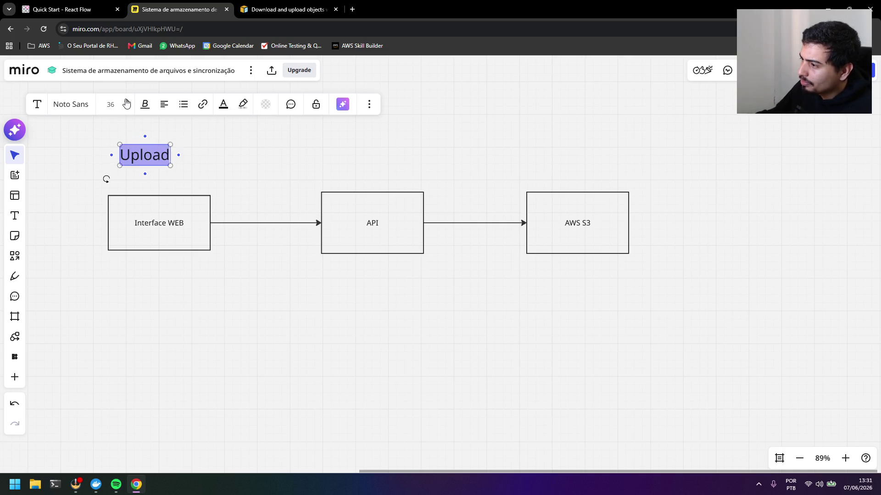
pyautogui.click(181, 186)
pyautogui.moveTo(155, 158); pyautogui.dragTo(143, 142)
pyautogui.click(211, 306)
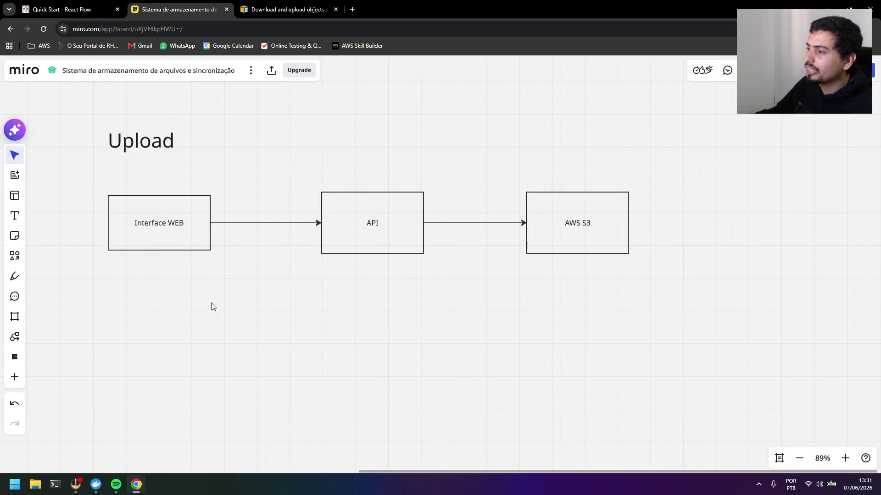
# - Start a placeholder text label on the Interface WEB to API arrow
pyautogui.click(184, 232)
pyautogui.doubleClick(237, 223)
pyautogui.click(251, 231)
pyautogui.click(260, 260)
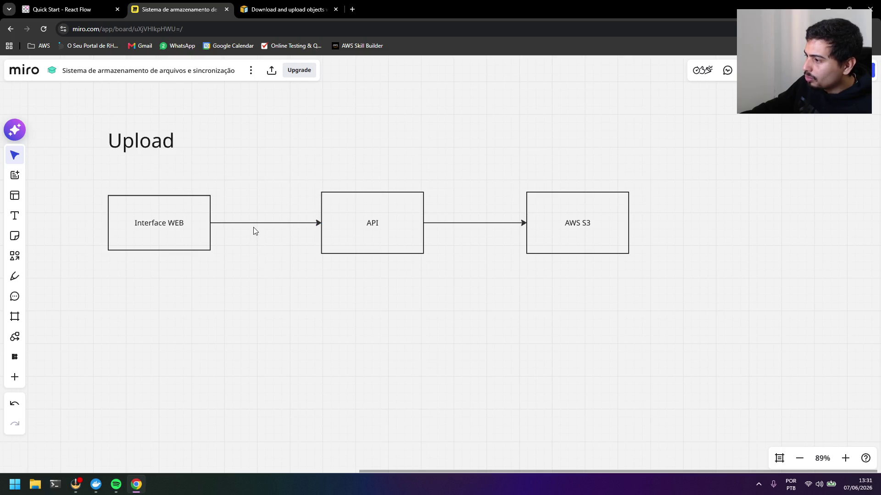
pyautogui.doubleClick(256, 224)
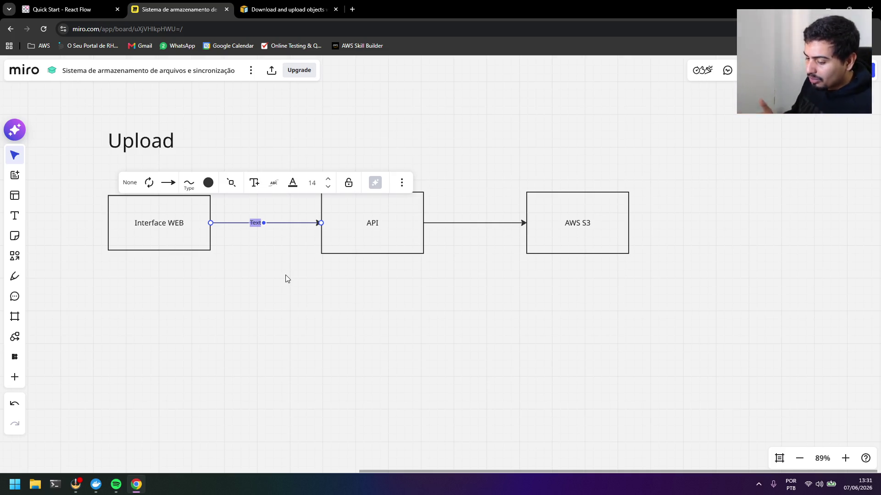
# - Label the first arrow /criar-arquivo at font size 24 and slide it toward API
pyautogui.press('BackSpace')
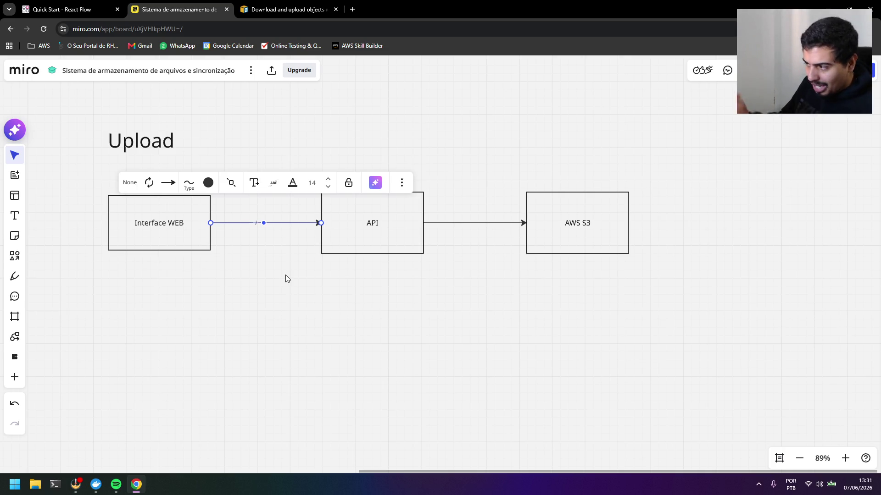
pyautogui.click(327, 179)
pyautogui.click(327, 179)
pyautogui.click(327, 179)
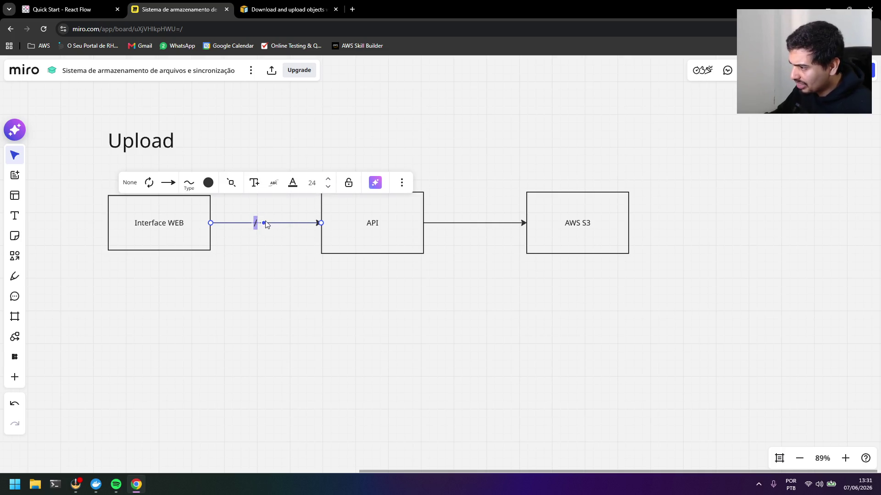
pyautogui.write('criar-arquivo')
pyautogui.click(326, 258)
pyautogui.moveTo(280, 230); pyautogui.dragTo(281, 228)
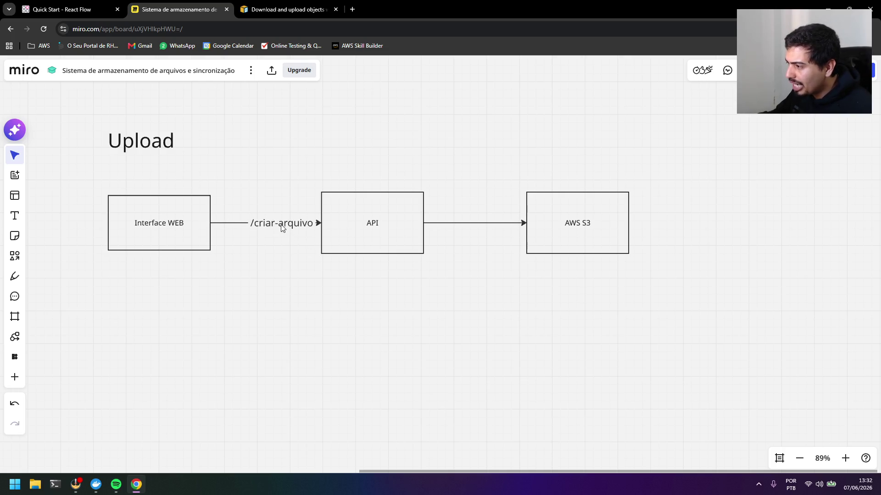
# - Prefix the label so it reads POST /criar-arquivo
pyautogui.doubleClick(252, 223)
pyautogui.click(252, 223)
pyautogui.write('POST')
pyautogui.click(672, 266)
# - Move API, its arrow and AWS S3 rightward to make room for the label
pyautogui.moveTo(673, 266); pyautogui.dragTo(342, 175)
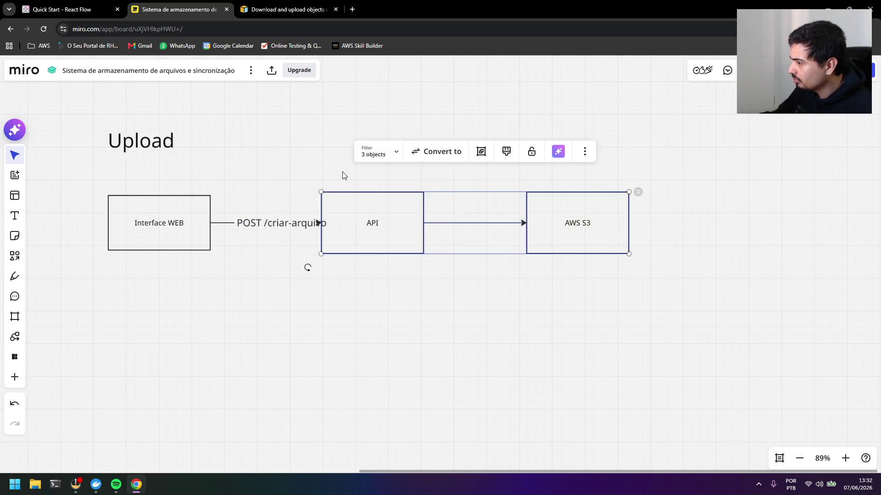
pyautogui.moveTo(355, 206); pyautogui.dragTo(461, 210)
pyautogui.click(380, 245)
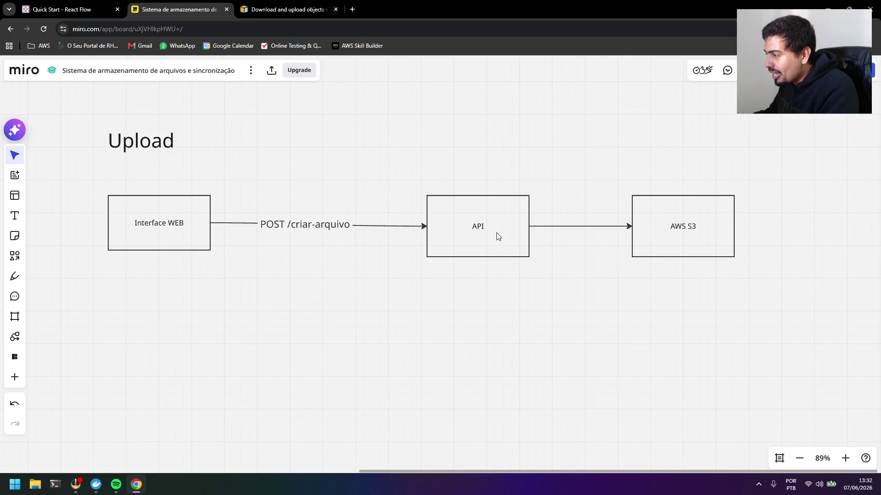
# - Move AWS S3 farther right to lengthen the API arrow, briefly selecting the API box and arrow
pyautogui.moveTo(681, 231); pyautogui.dragTo(741, 231)
pyautogui.click(615, 269)
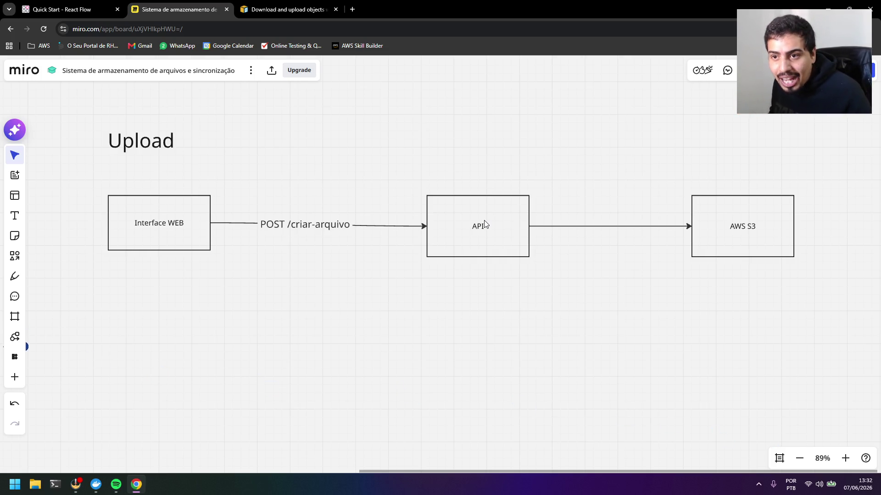
pyautogui.click(332, 229)
pyautogui.click(357, 240)
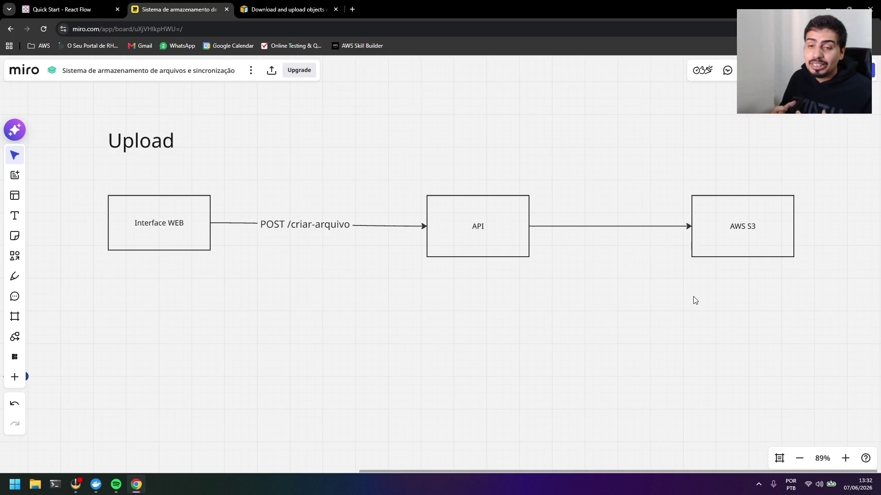
pyautogui.moveTo(519, 281); pyautogui.dragTo(403, 176)
pyautogui.click(416, 273)
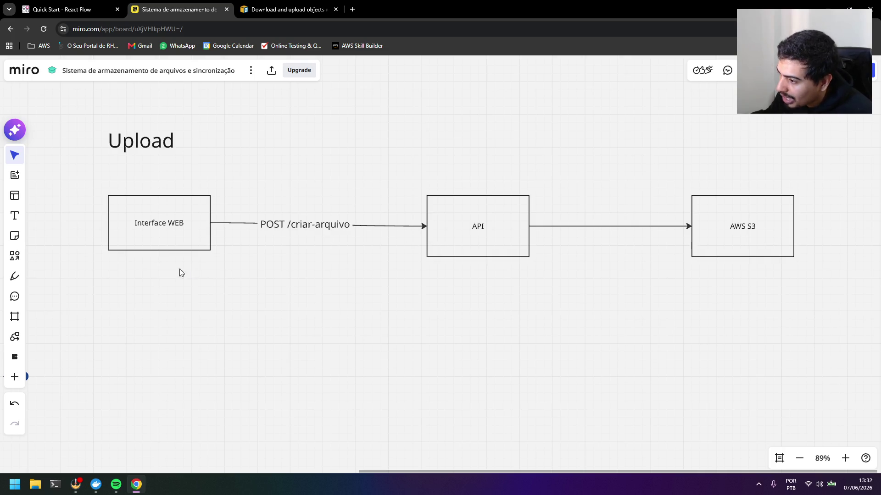
# - Draw a curved arrow from API back to Interface WEB labelled 'AS URLs pré assinadas'
pyautogui.click(15, 257)
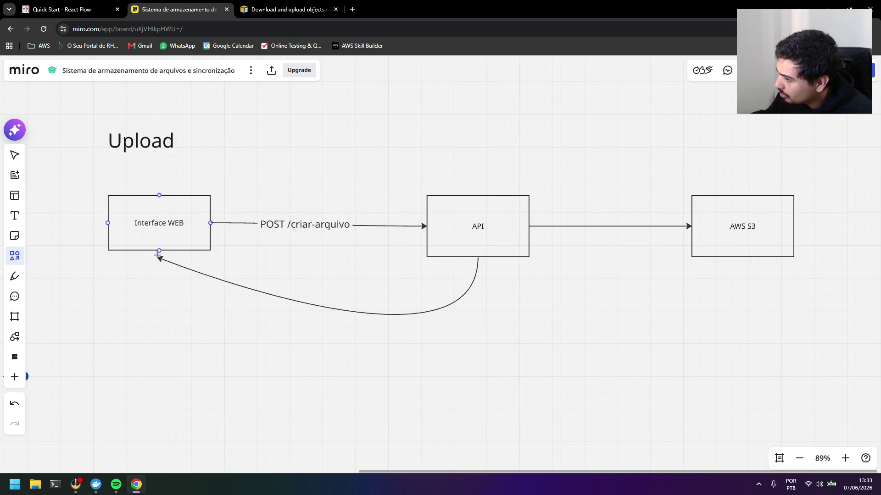
pyautogui.moveTo(478, 256); pyautogui.dragTo(159, 251)
pyautogui.doubleClick(317, 353)
pyautogui.write('AS URLs pré assinadas')
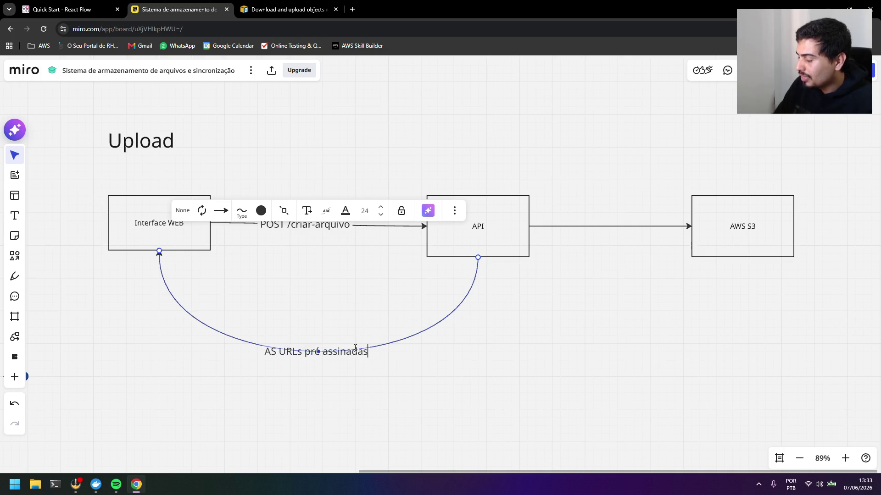
pyautogui.click(432, 403)
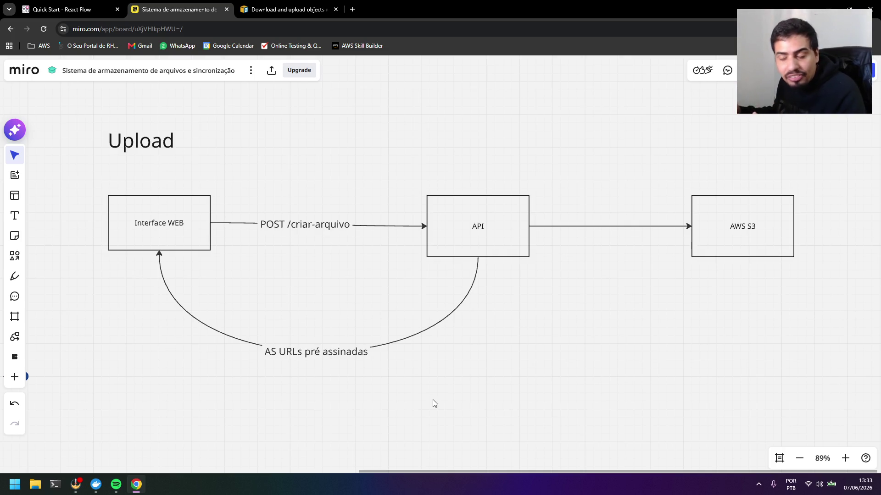
# - Label the API to AWS S3 arrow /${user_id}/${folder_id}/${file_id} and move AWS S3 right
pyautogui.doubleClick(585, 227)
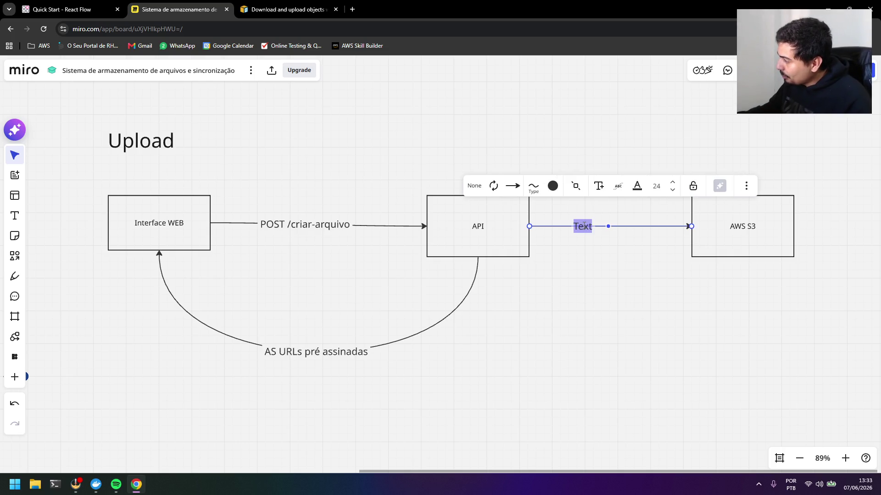
pyautogui.write('/${')
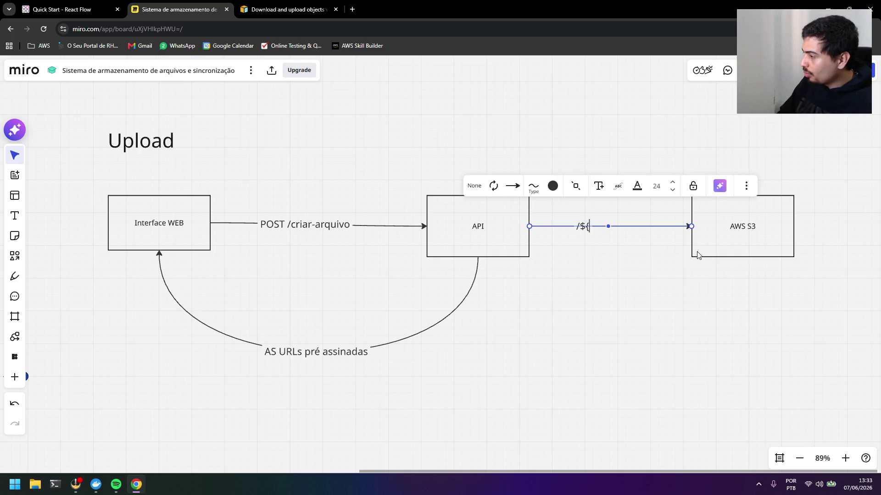
pyautogui.write('user_id')
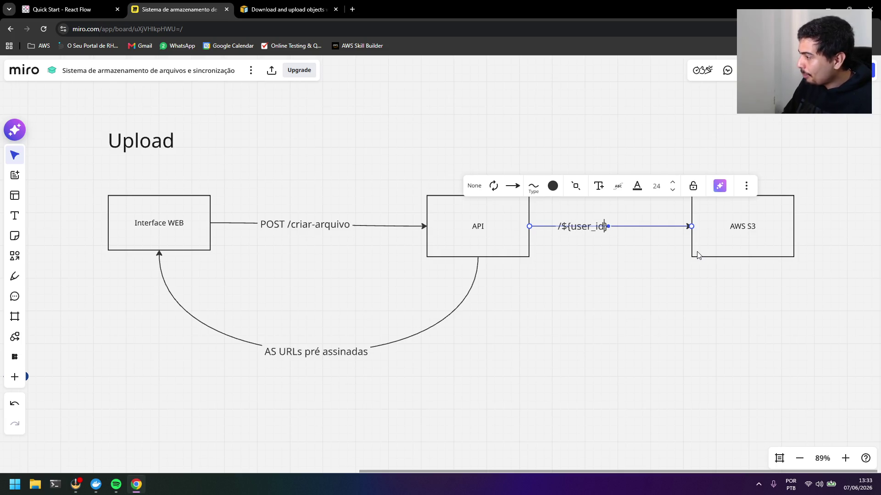
pyautogui.write('}/${folder}_id')
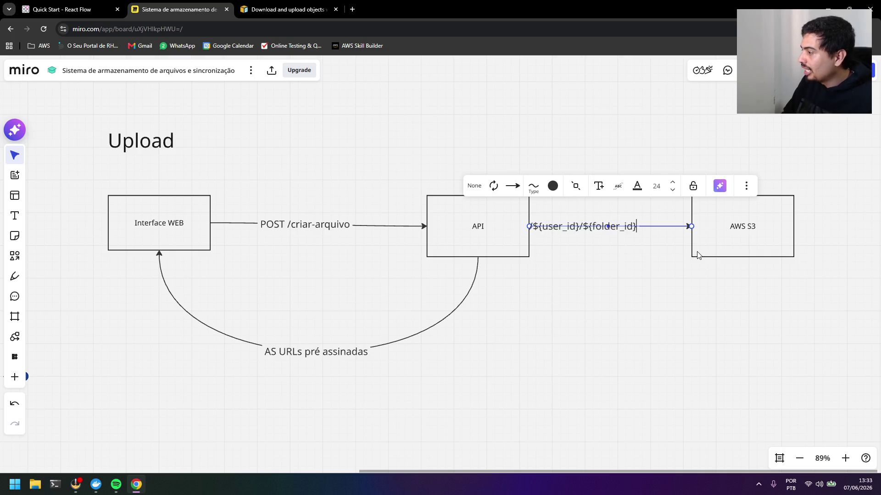
pyautogui.write('/${}')
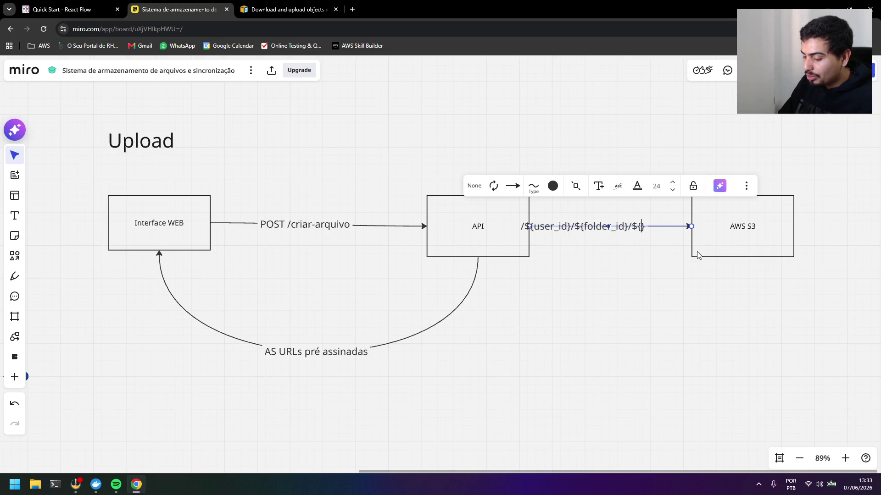
pyautogui.write('file_id')
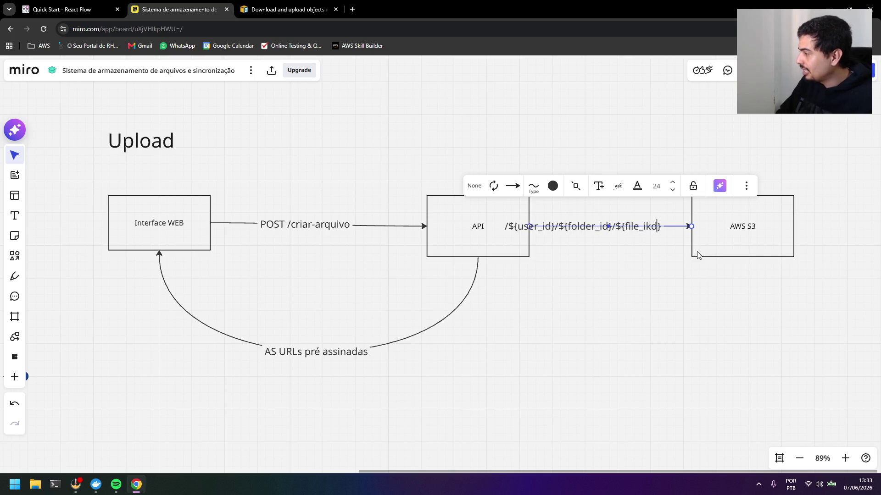
pyautogui.click(662, 277)
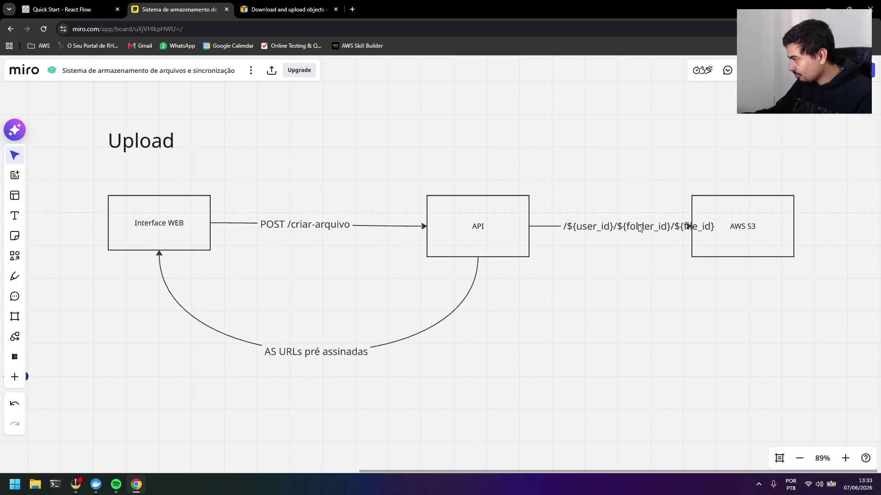
pyautogui.moveTo(745, 239); pyautogui.dragTo(795, 238)
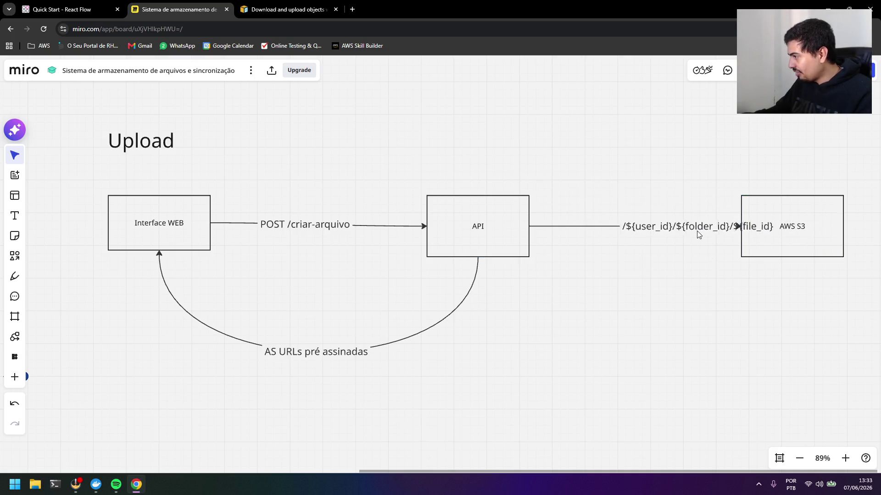
pyautogui.moveTo(637, 228); pyautogui.dragTo(629, 229)
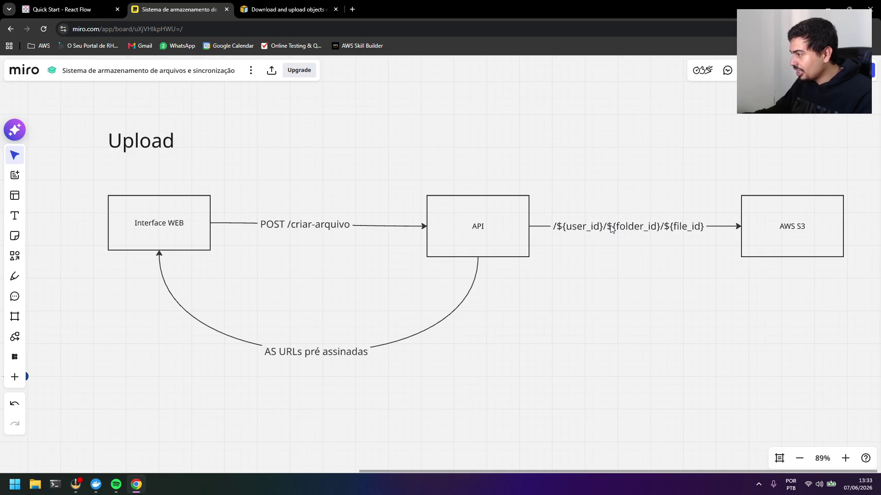
# - Reopen the path label, select its text and leave it unchanged
pyautogui.doubleClick(610, 230)
pyautogui.hotkey('ctrl', 'a')
pyautogui.click(641, 251)
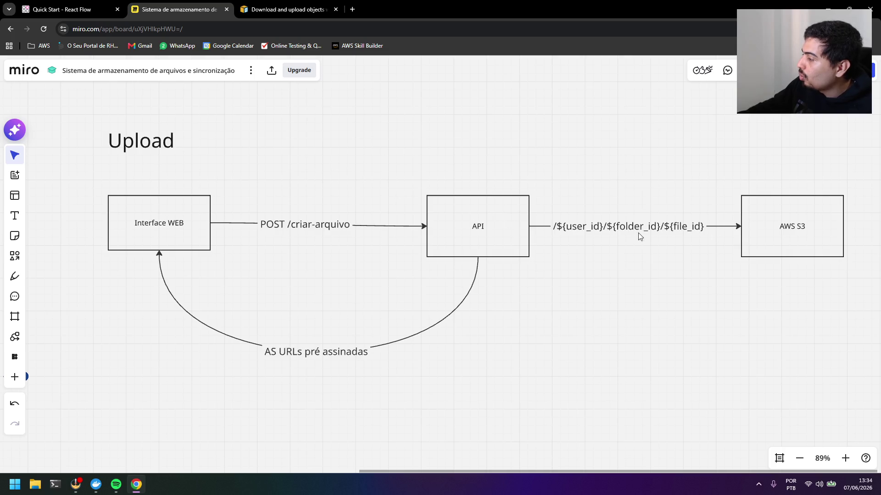
# - Draw a curved Arrow from AWS S3's bottom back to API and move the Upload title higher
pyautogui.click(14, 255)
pyautogui.click(52, 188)
pyautogui.moveTo(792, 257)
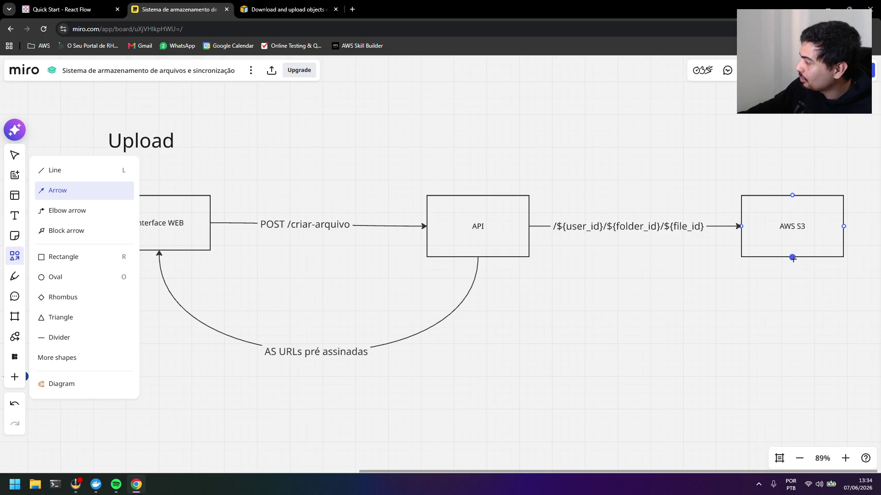
pyautogui.moveTo(792, 258); pyautogui.dragTo(478, 260)
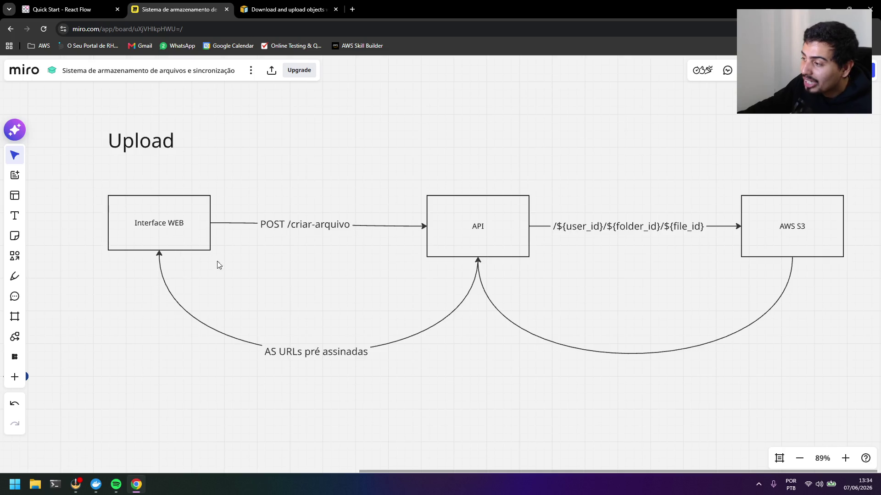
pyautogui.scroll(-2, 236, 273)
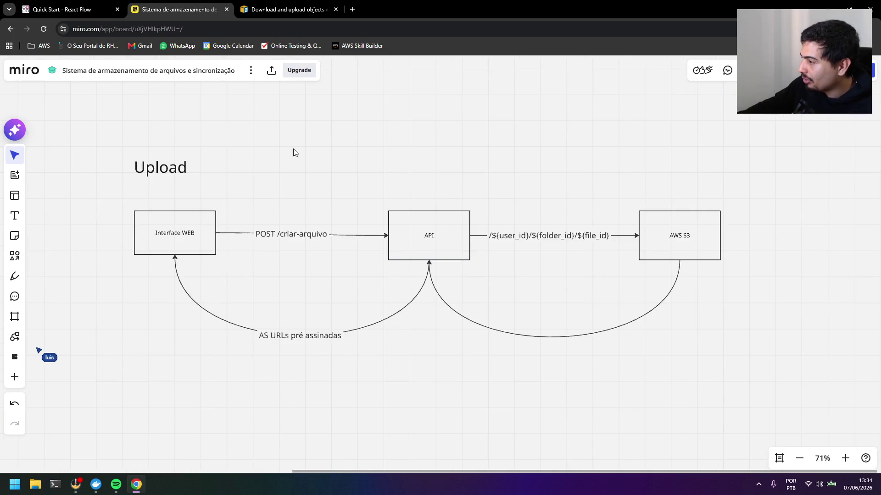
pyautogui.moveTo(160, 167); pyautogui.dragTo(161, 136)
pyautogui.click(276, 139)
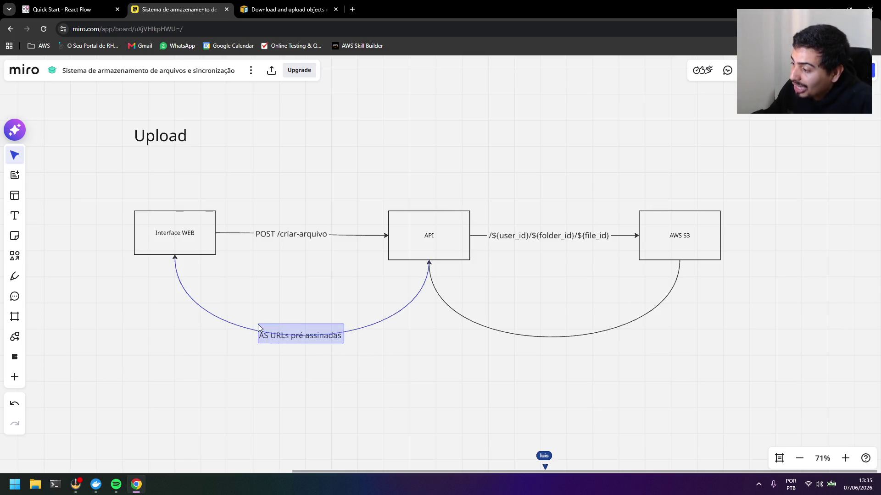
pyautogui.click(304, 336)
pyautogui.click(251, 303)
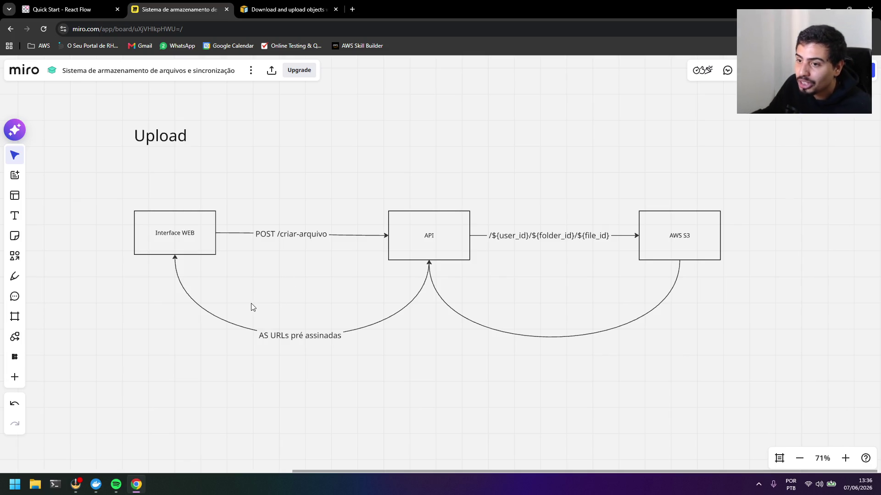
pyautogui.moveTo(250, 310); pyautogui.dragTo(359, 358)
pyautogui.click(447, 377)
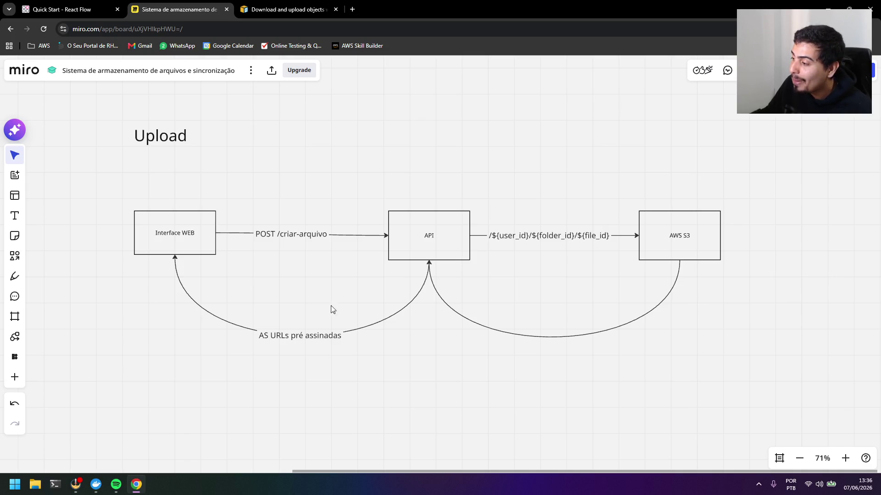
pyautogui.click(195, 221)
pyautogui.click(185, 219)
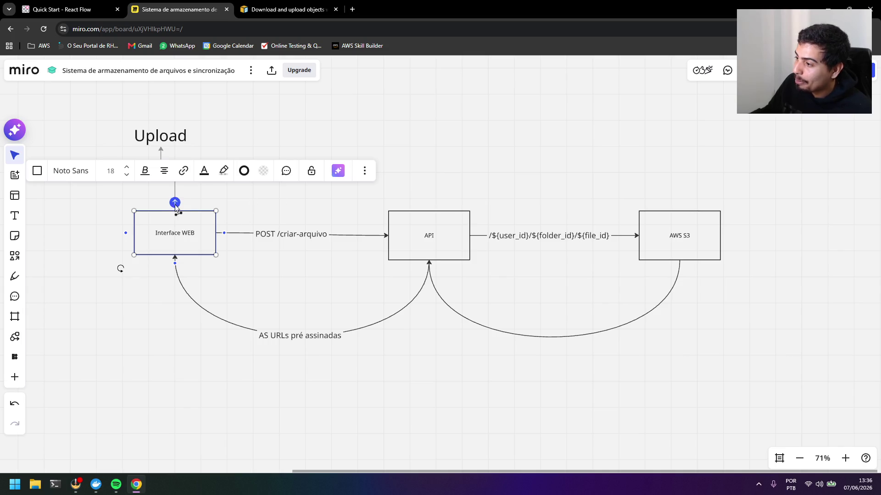
# - Arc a connector from Interface WEB's top over to AWS S3 and lift the Upload title
pyautogui.moveTo(176, 204); pyautogui.dragTo(684, 216)
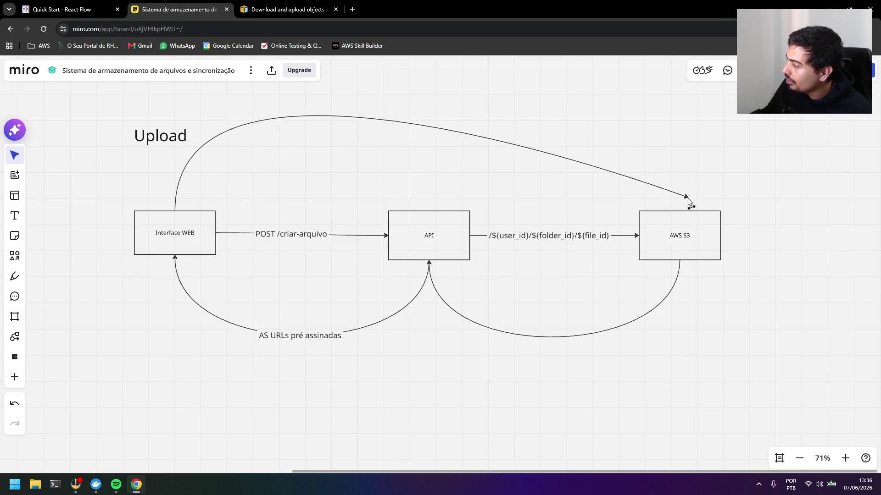
pyautogui.scroll(-2, 461, 150)
pyautogui.scroll(1, 459, 165)
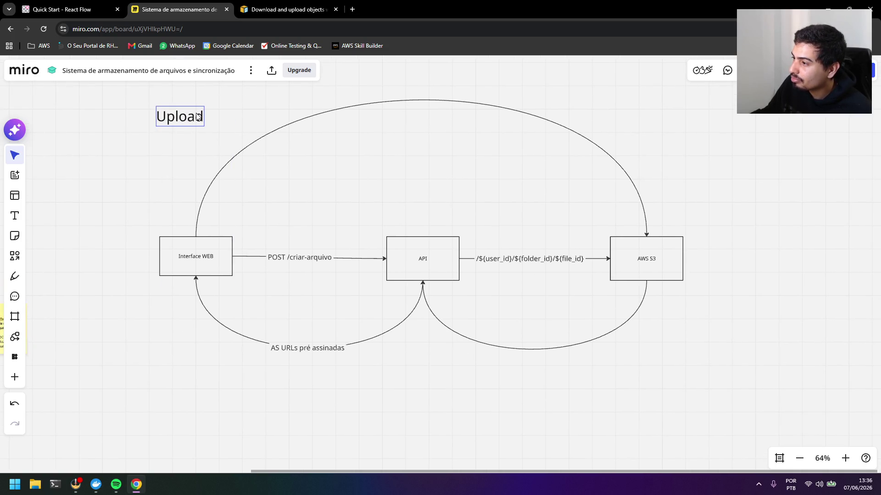
pyautogui.moveTo(201, 171); pyautogui.dragTo(200, 116)
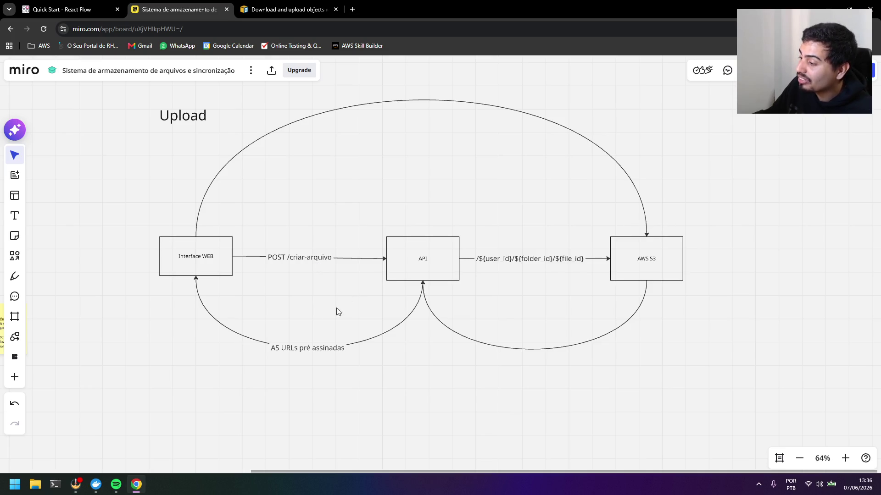
# - Label the overhead arc 'chunk 1..2..3', then select the AS URLs pré assinadas connector
pyautogui.doubleClick(422, 102)
pyautogui.write('chunk 1..2..3')
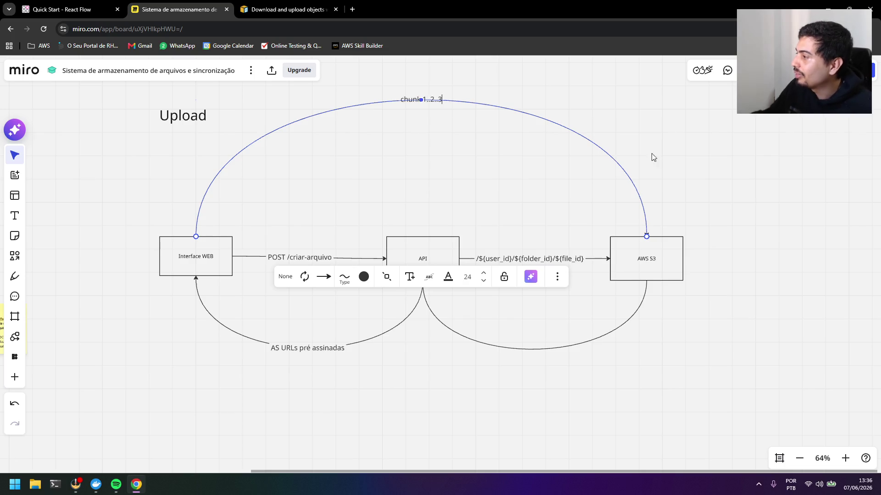
pyautogui.click(574, 210)
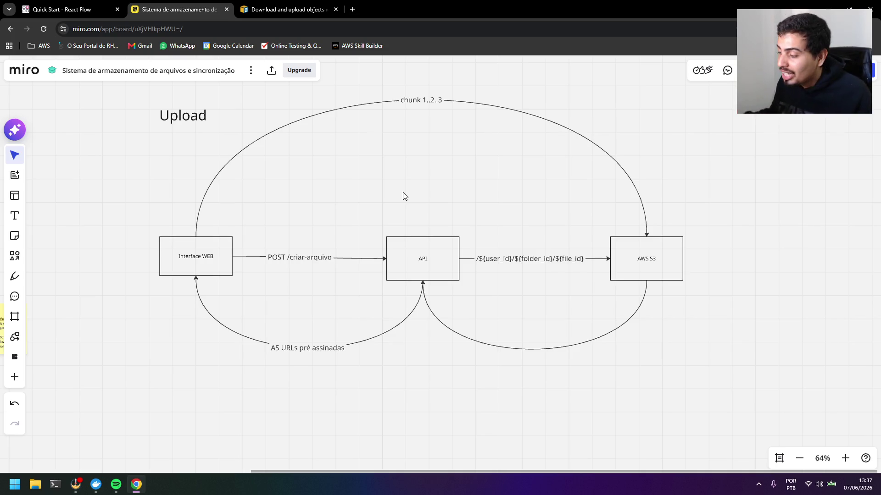
pyautogui.click(285, 348)
# - Append the lines '1000 urls' and '500°' beneath the AS URLs pré assinadas label
pyautogui.click(347, 366)
pyautogui.click(309, 350)
pyautogui.doubleClick(309, 351)
pyautogui.press('End')
pyautogui.press('Return')
pyautogui.write('1000 urls')
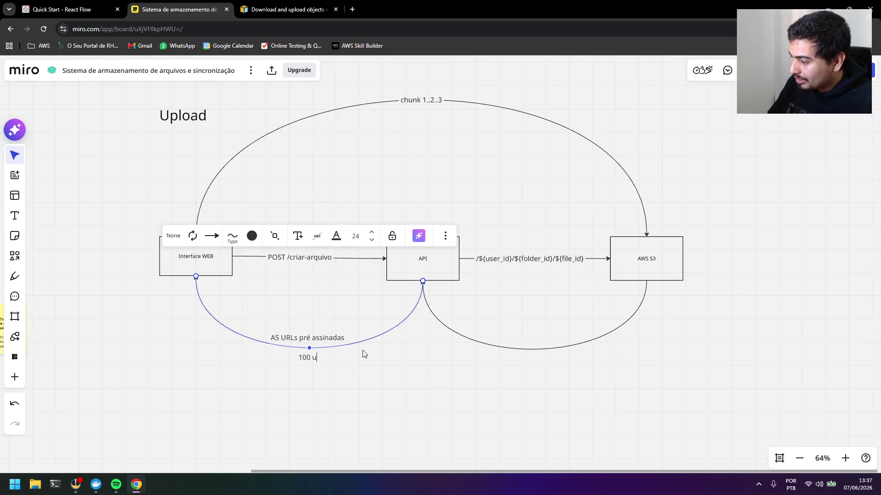
pyautogui.press('Return')
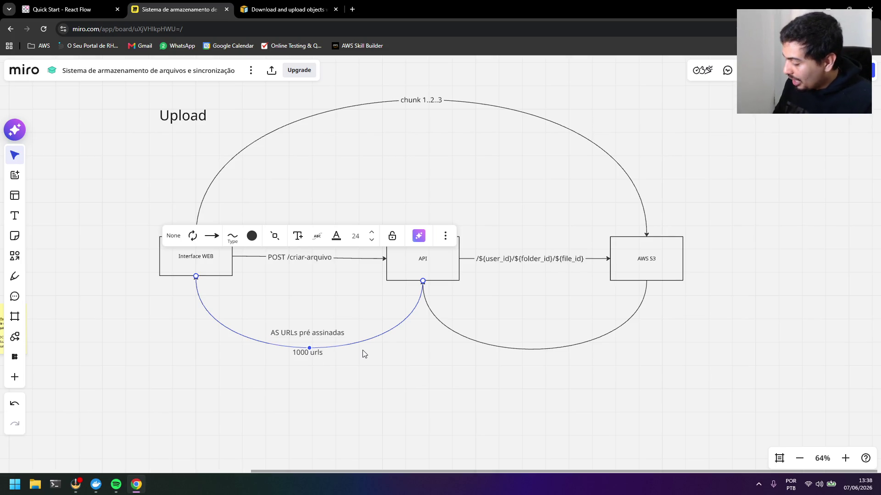
pyautogui.write('00°')
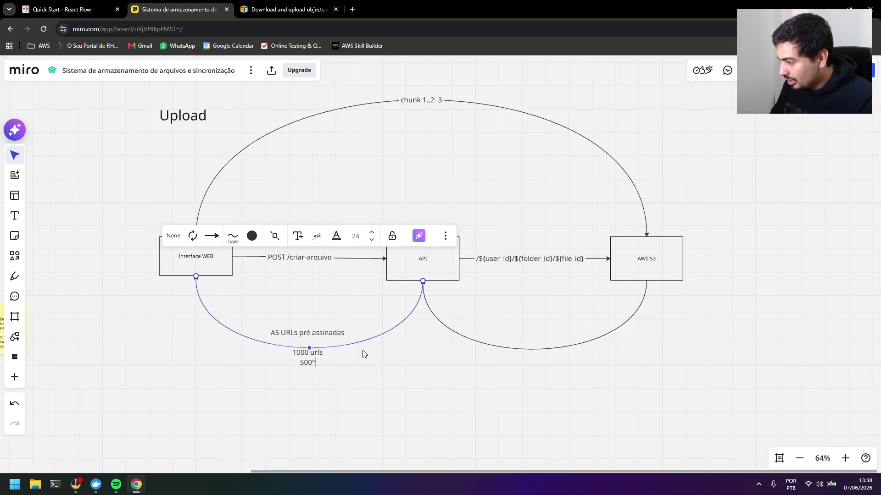
pyautogui.click(337, 372)
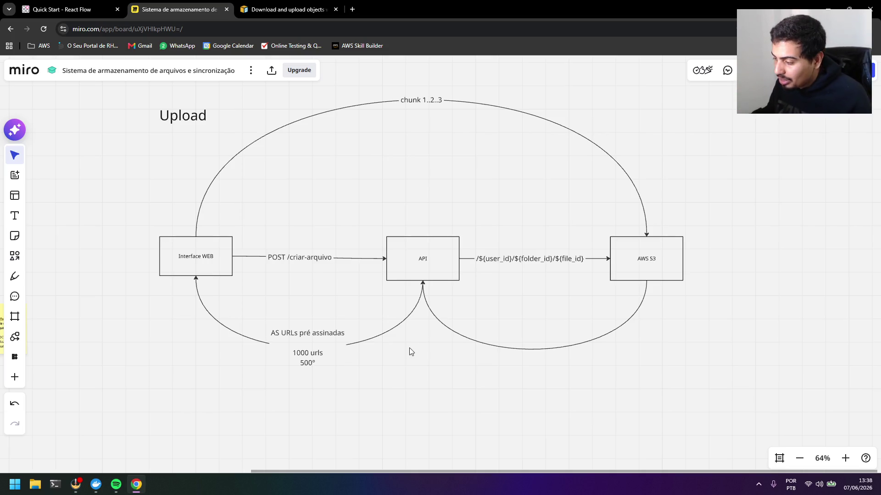
# - Select the AWS S3 box, the API box text and the Upload title in turn while reviewing
pyautogui.moveTo(608, 233); pyautogui.dragTo(700, 307)
pyautogui.click(704, 310)
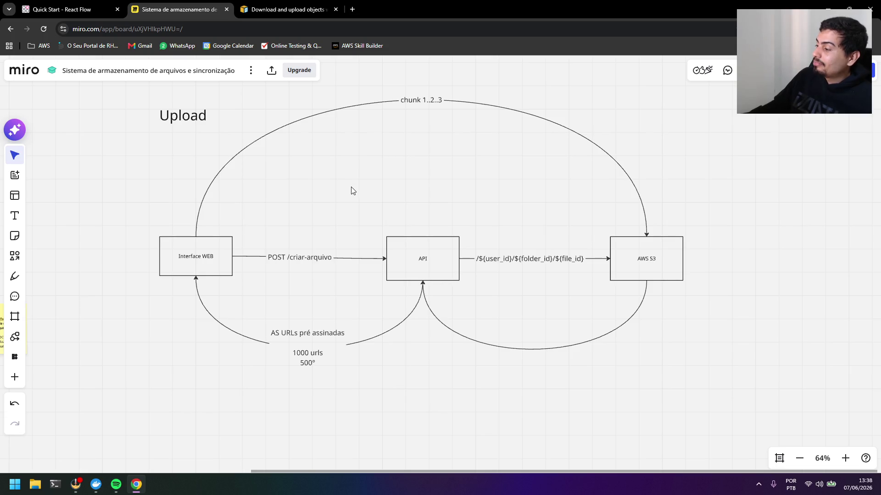
pyautogui.scroll(-1, 351, 191)
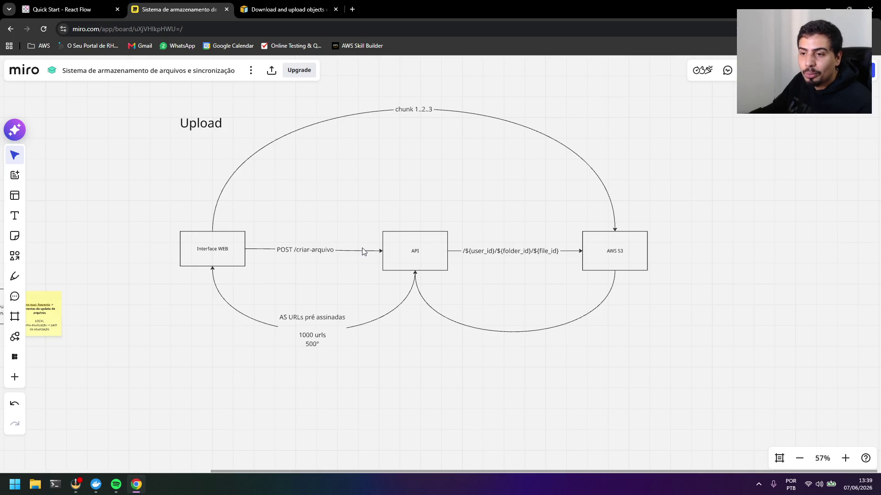
pyautogui.doubleClick(414, 252)
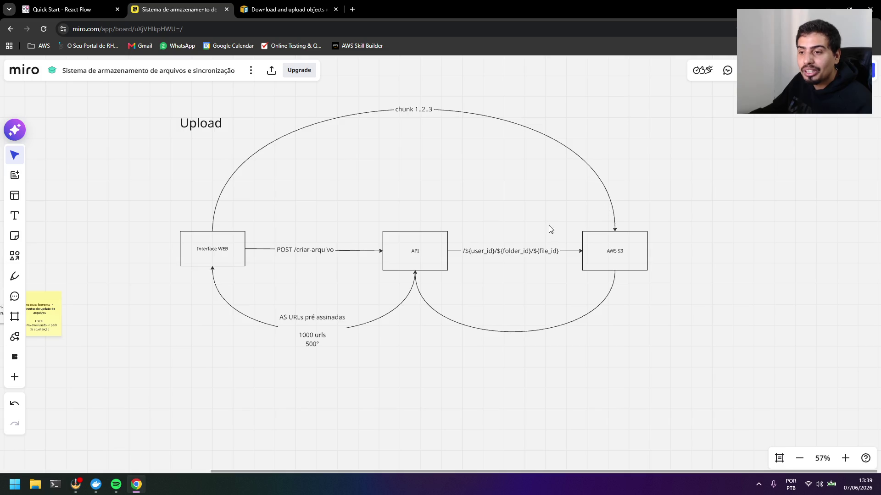
pyautogui.click(193, 126)
# - Copy the whole Upload diagram and paste the duplicate below the original
pyautogui.moveTo(690, 342); pyautogui.dragTo(156, 101)
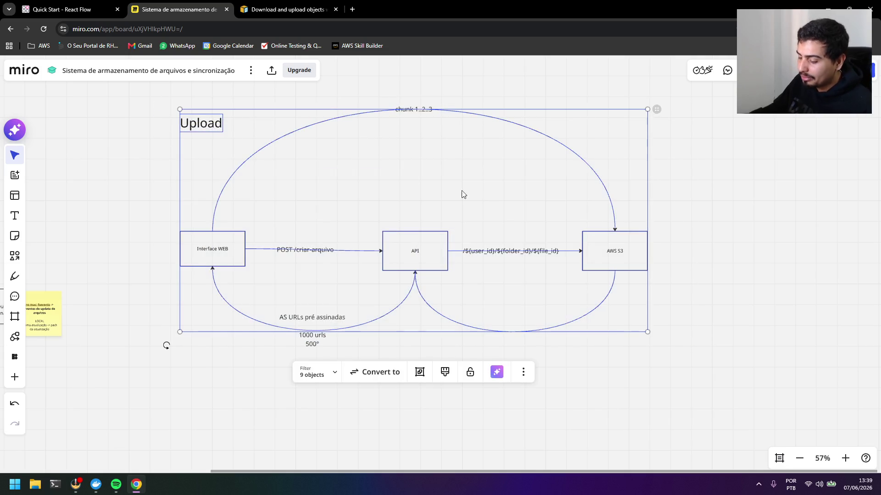
pyautogui.hotkey('ctrl', 'c')
pyautogui.click(682, 234)
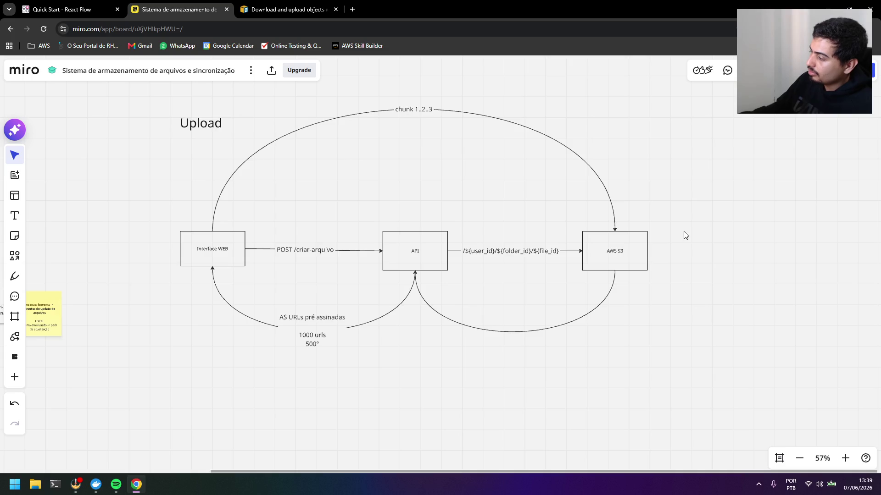
pyautogui.hotkey('ctrl', 'v')
pyautogui.moveTo(433, 340); pyautogui.dragTo(462, 422)
pyautogui.scroll(-3, 426, 344)
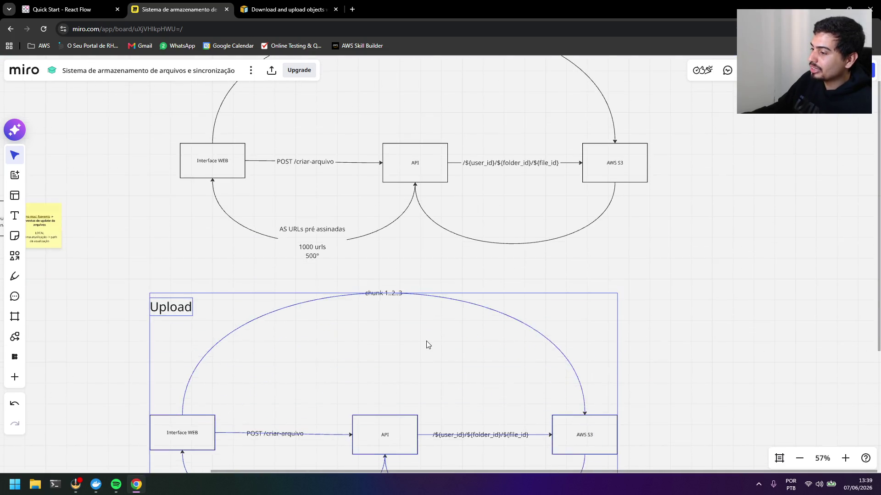
pyautogui.moveTo(439, 336); pyautogui.dragTo(456, 350)
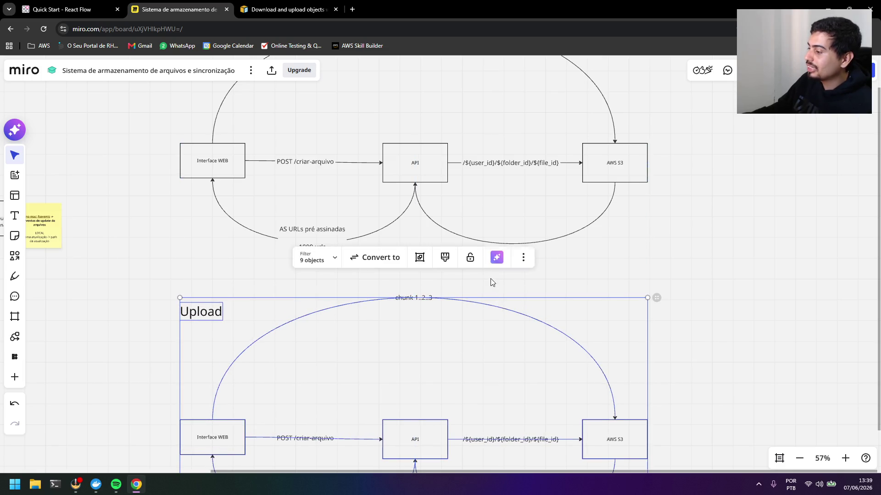
pyautogui.click(510, 289)
pyautogui.scroll(-2, 509, 290)
pyautogui.scroll(2, 492, 328)
pyautogui.scroll(-2, 594, 275)
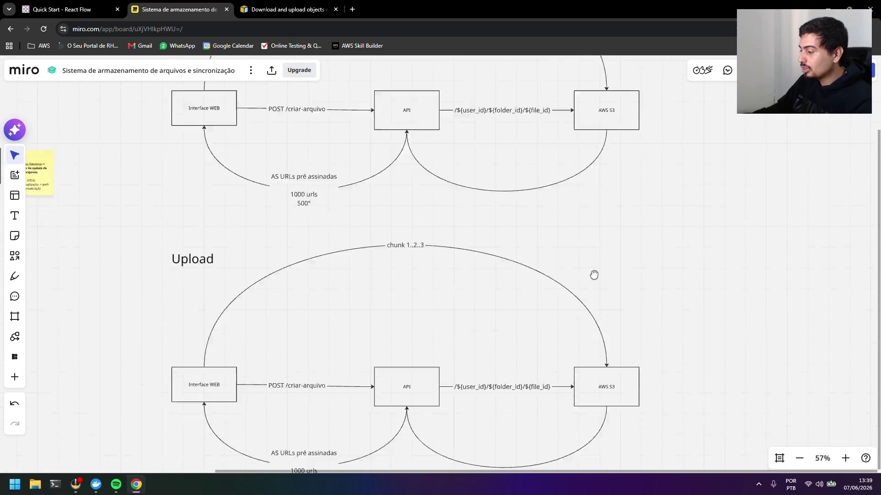
pyautogui.scroll(-2, 400, 174)
# - Delete the copy's three curved connectors and relabel its first arrow 'POST /${file_id}'
pyautogui.click(400, 173)
pyautogui.press('Delete')
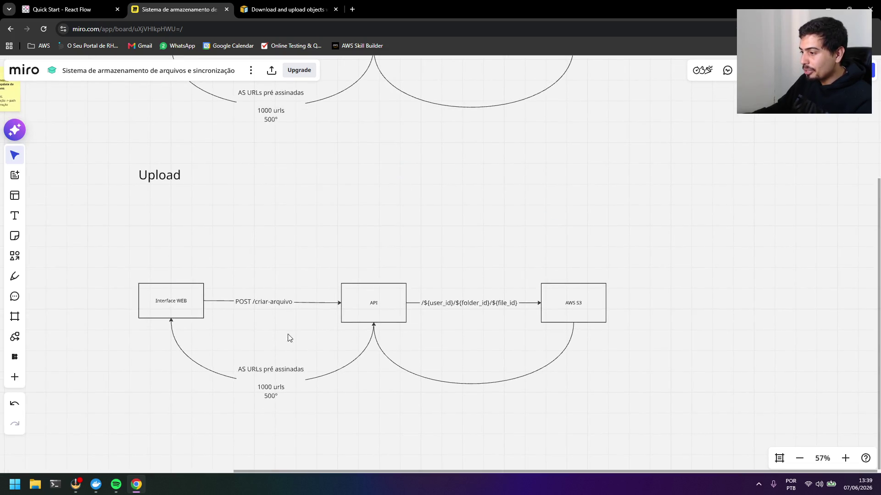
pyautogui.click(276, 307)
pyautogui.moveTo(288, 301); pyautogui.dragTo(257, 302)
pyautogui.write('${')
pyautogui.write('{file_id}')
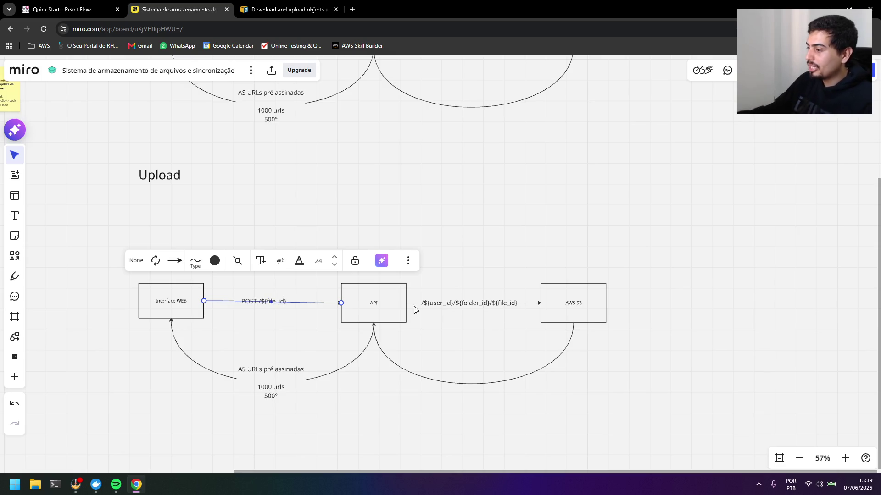
pyautogui.click(539, 370)
pyautogui.press('Delete')
pyautogui.click(359, 361)
pyautogui.press('Delete')
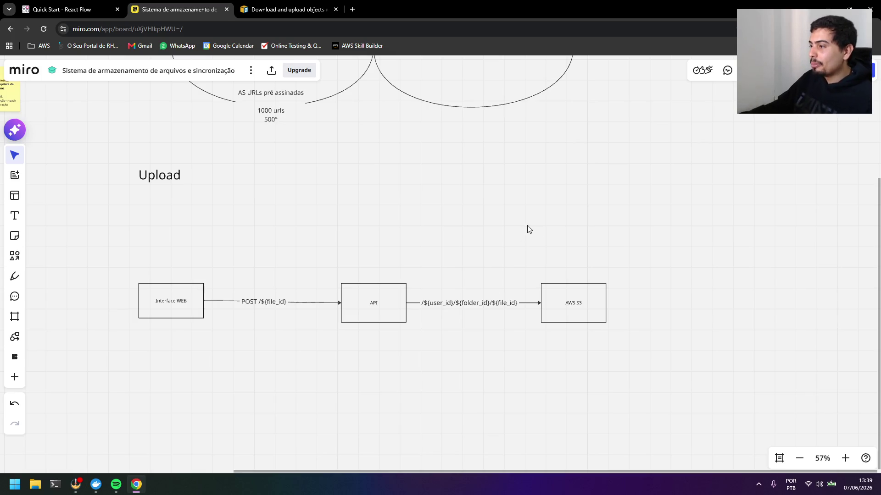
pyautogui.moveTo(604, 238)
pyautogui.mouseDown()
pyautogui.moveTo(598, 291)
pyautogui.moveTo(492, 298)
pyautogui.mouseUp()
pyautogui.scroll(-2, 599, 291)
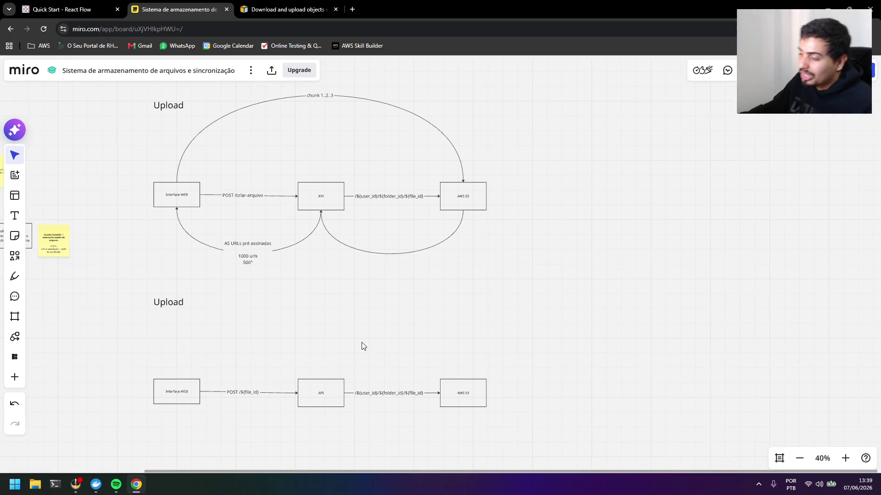
# - Place a small Rectangle below the API box of the upper diagram
pyautogui.moveTo(369, 327); pyautogui.dragTo(352, 343)
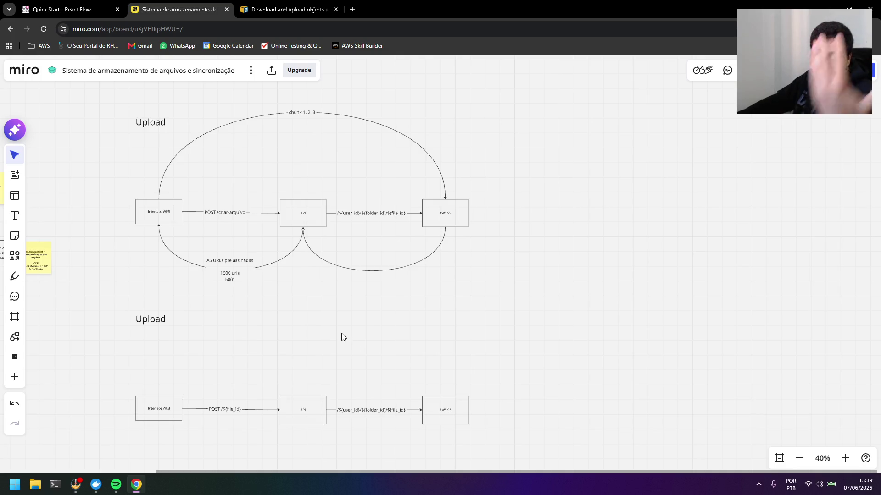
pyautogui.click(15, 256)
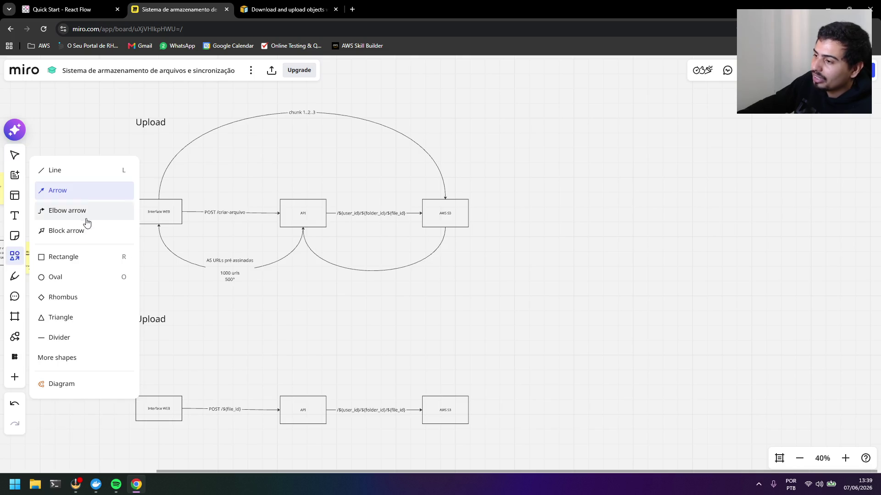
pyautogui.click(80, 258)
pyautogui.click(315, 295)
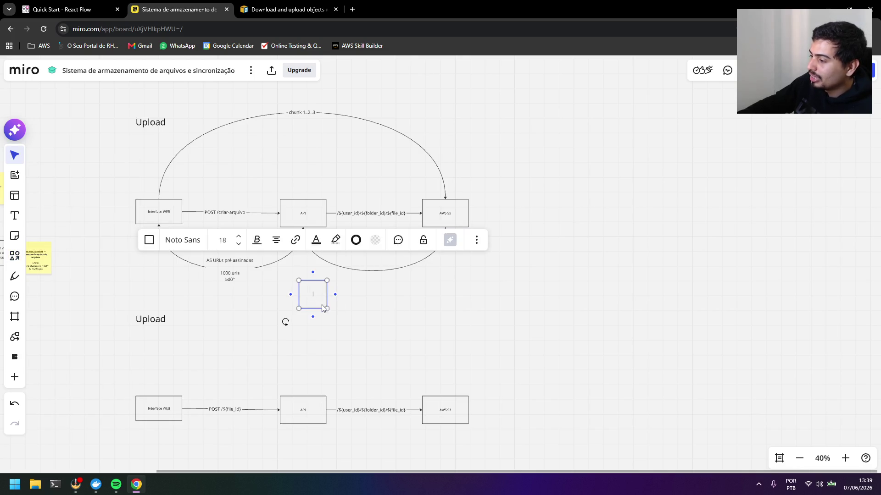
pyautogui.press('Escape')
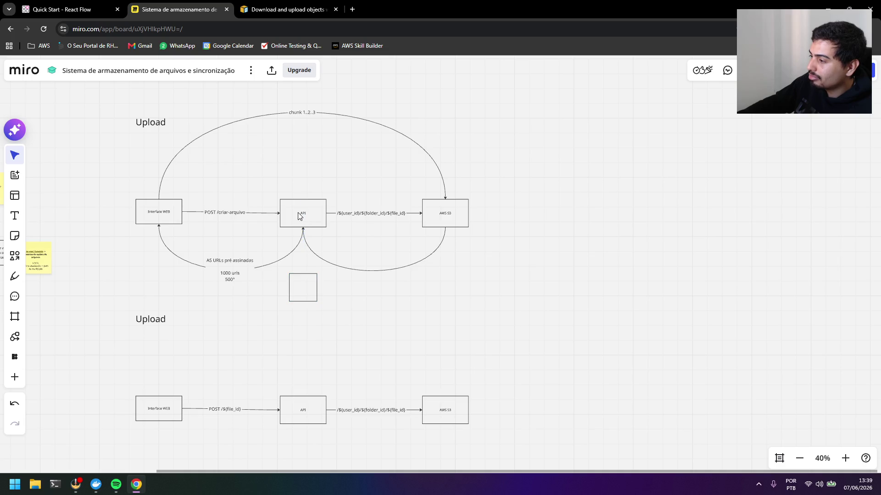
# - Connect the new box up to API, removing a misdrawn short connector first
pyautogui.click(299, 215)
pyautogui.moveTo(303, 235); pyautogui.dragTo(302, 239)
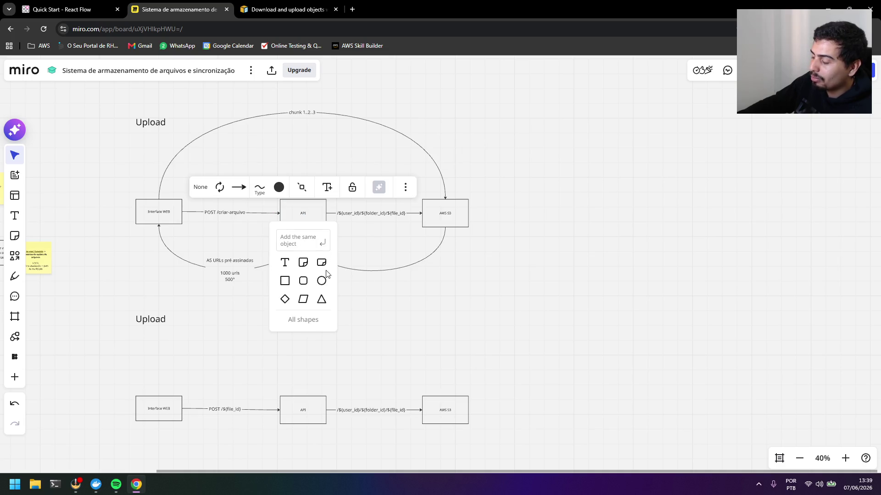
pyautogui.press('Escape')
pyautogui.click(366, 280)
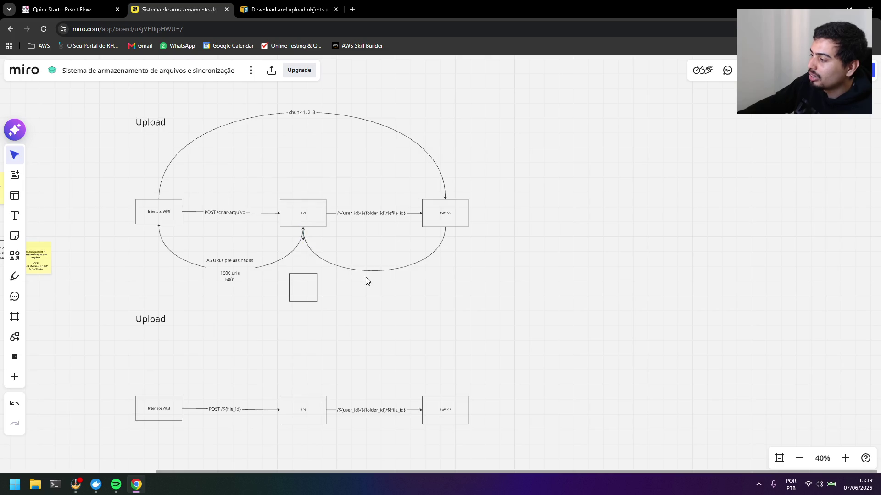
pyautogui.click(303, 237)
pyautogui.press('Delete')
pyautogui.click(304, 242)
pyautogui.click(303, 277)
pyautogui.moveTo(304, 267); pyautogui.dragTo(303, 228)
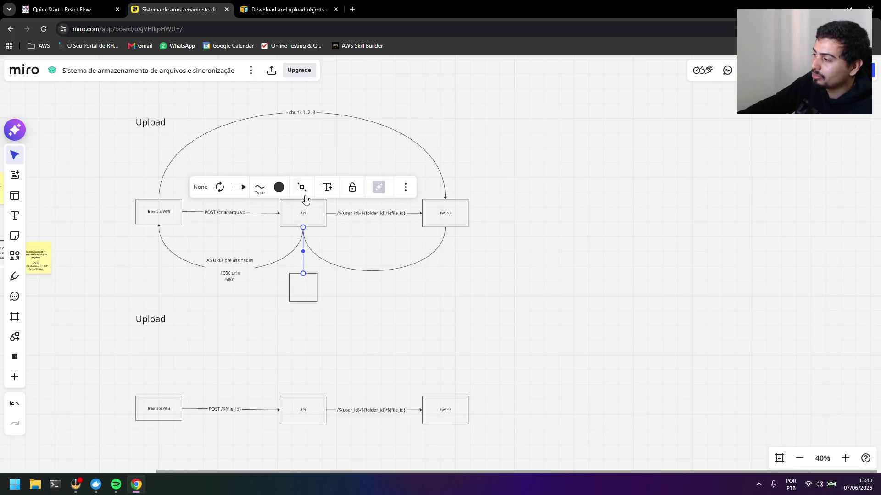
pyautogui.click(371, 304)
# - Label the new box 'MySQL'
pyautogui.click(314, 295)
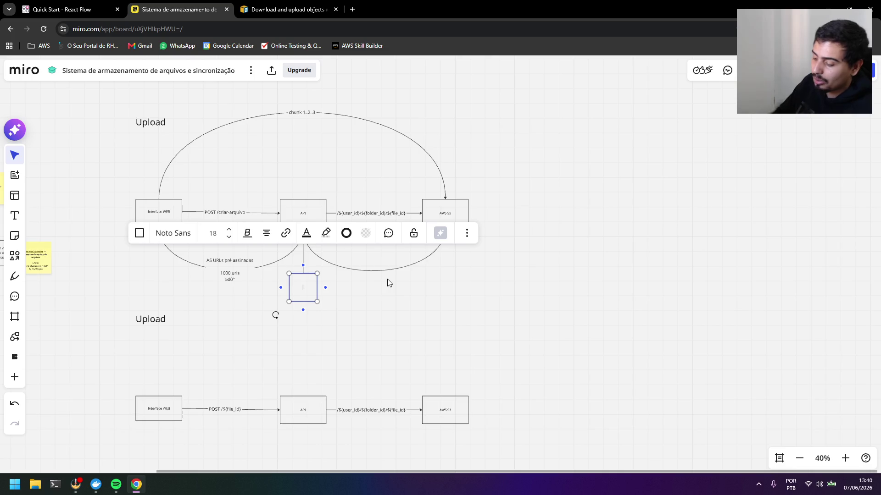
pyautogui.write('MySQL')
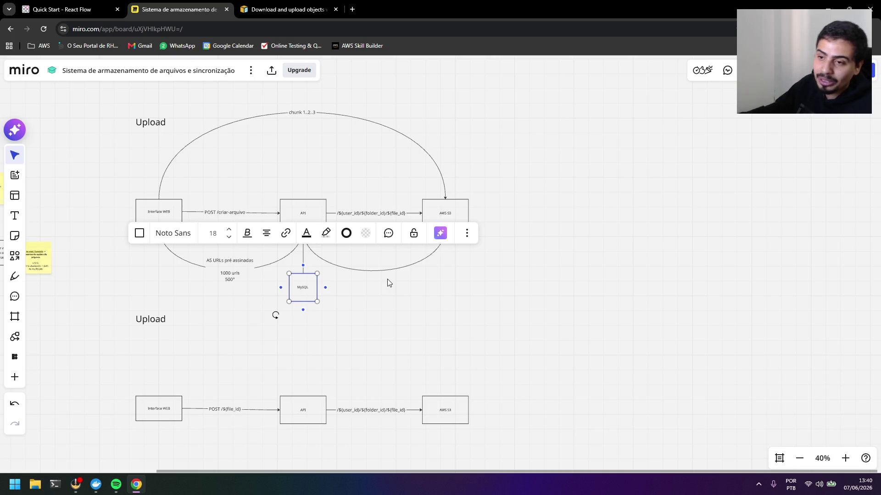
pyautogui.scroll(-2, 387, 282)
pyautogui.click(424, 289)
pyautogui.scroll(2, 431, 291)
pyautogui.moveTo(426, 290); pyautogui.dragTo(462, 259)
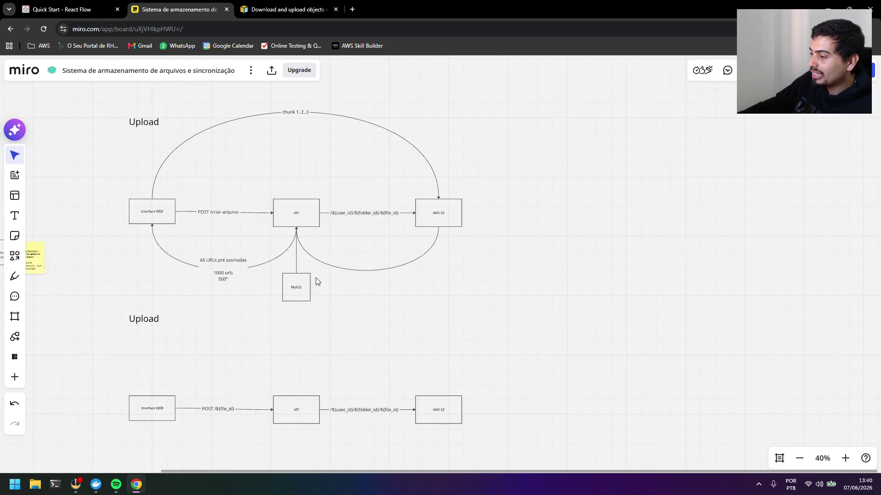
pyautogui.scroll(2, 346, 222)
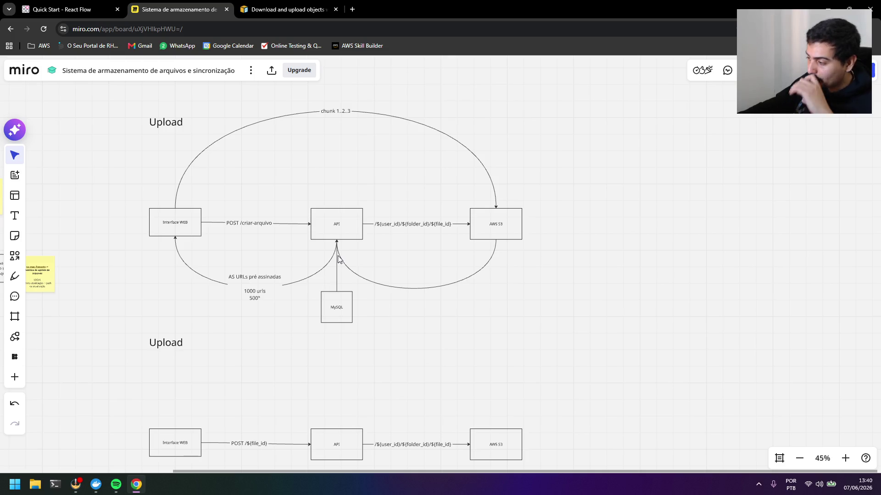
# - Duplicate the MySQL box with its arrow and align the copy under the lower API box
pyautogui.moveTo(388, 332); pyautogui.dragTo(297, 290)
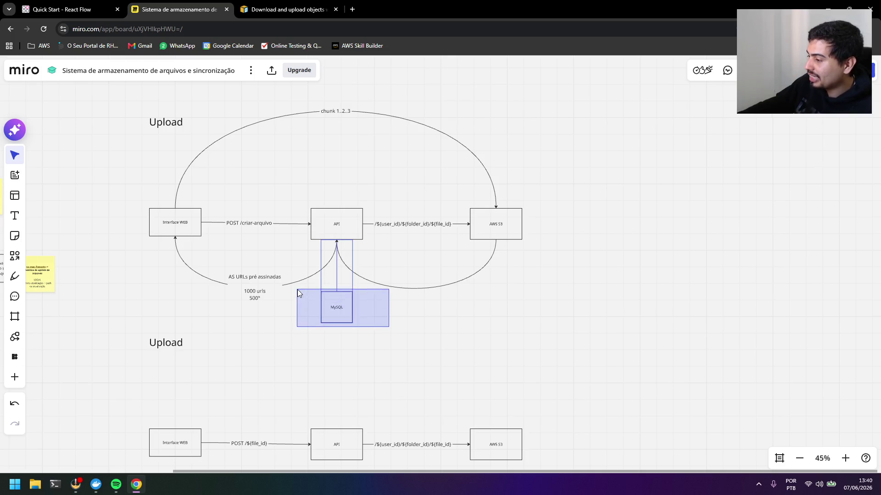
pyautogui.click(408, 356)
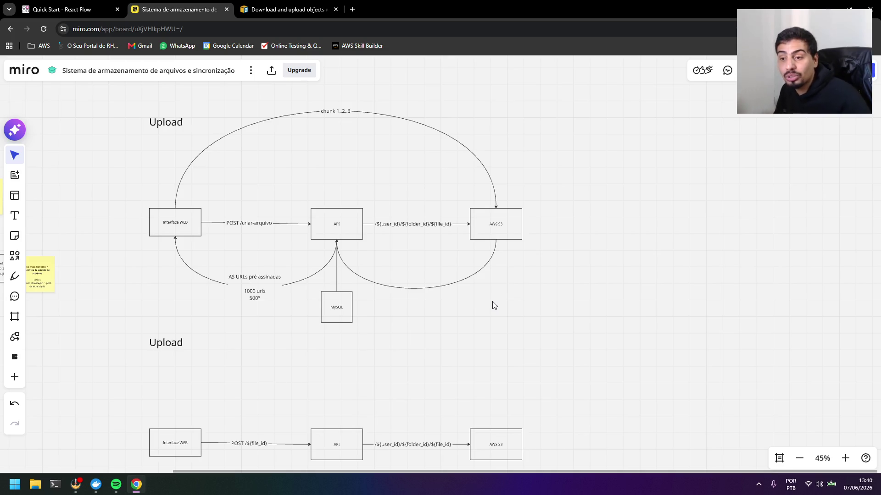
pyautogui.scroll(-3, 479, 305)
pyautogui.scroll(-3, 462, 211)
pyautogui.scroll(1, 403, 167)
pyautogui.scroll(1, 421, 227)
pyautogui.moveTo(418, 200); pyautogui.dragTo(362, 145)
pyautogui.moveTo(417, 222); pyautogui.dragTo(360, 157)
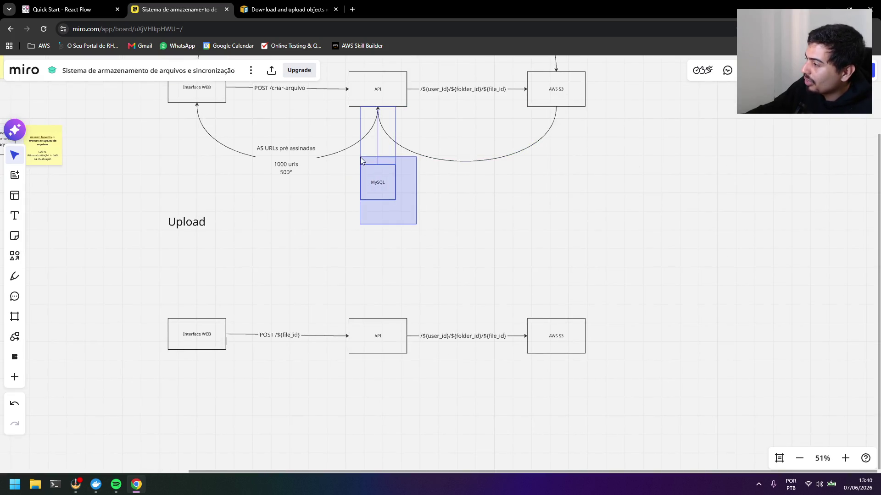
pyautogui.hotkey('ctrl', 'd')
pyautogui.moveTo(417, 229); pyautogui.dragTo(409, 434)
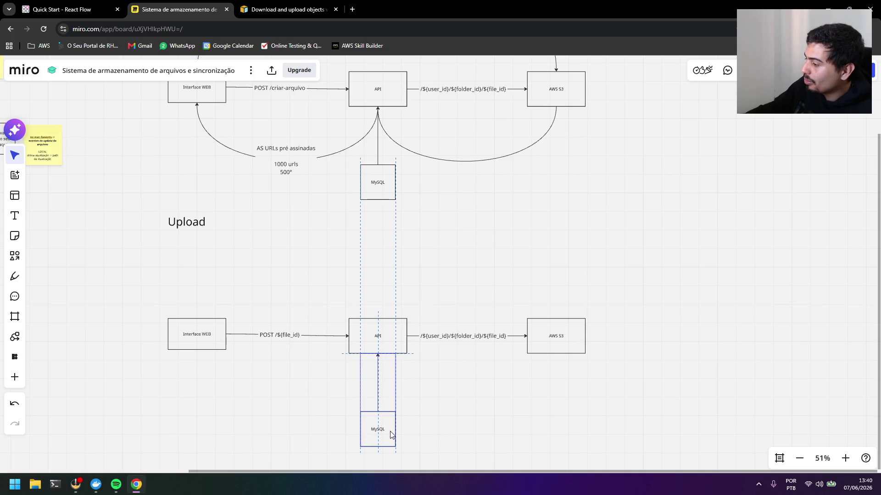
pyautogui.scroll(-3, 598, 377)
pyautogui.moveTo(372, 348); pyautogui.dragTo(370, 330)
pyautogui.click(475, 330)
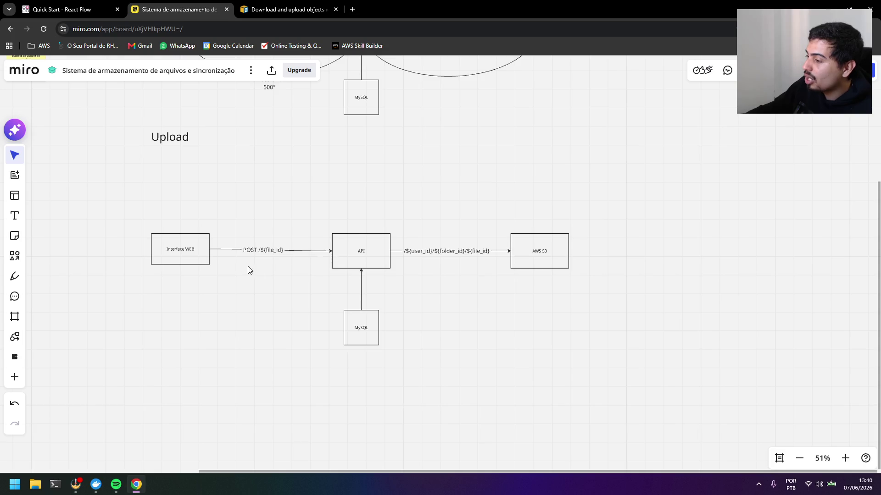
# - Rename the lower diagram's title from Upload to 'Download'
pyautogui.click(168, 144)
pyautogui.doubleClick(196, 134)
pyautogui.write('Download')
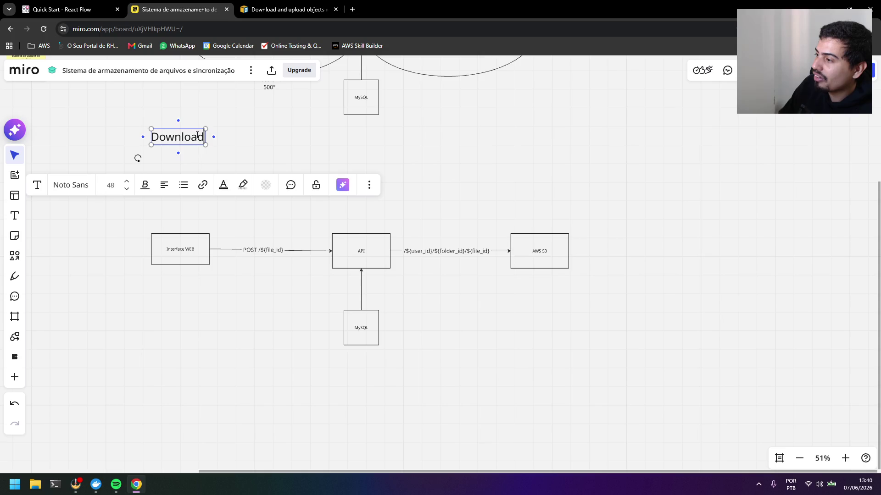
pyautogui.click(232, 133)
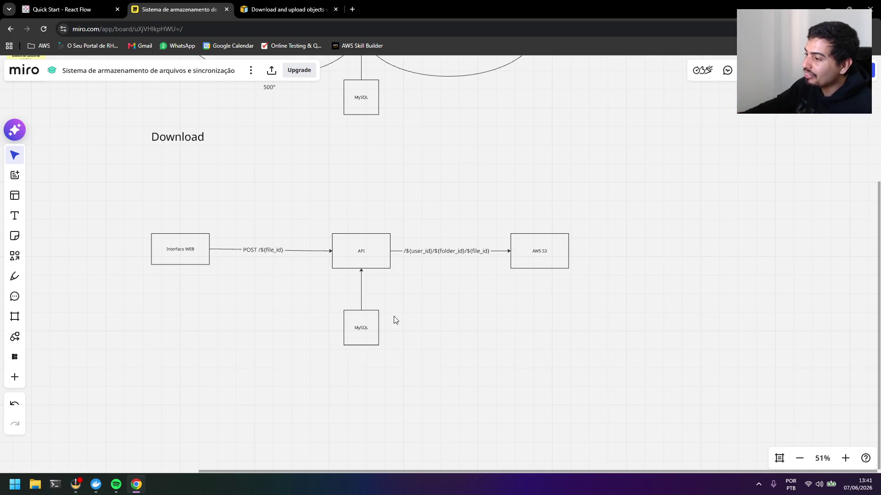
pyautogui.scroll(1, 214, 157)
# - Nudge the Upload and Download titles into place, briefly selecting the AWS S3 and MySQL boxes
pyautogui.moveTo(187, 181); pyautogui.dragTo(189, 222)
pyautogui.scroll(-1, 317, 206)
pyautogui.hscroll(1, 324, 202)
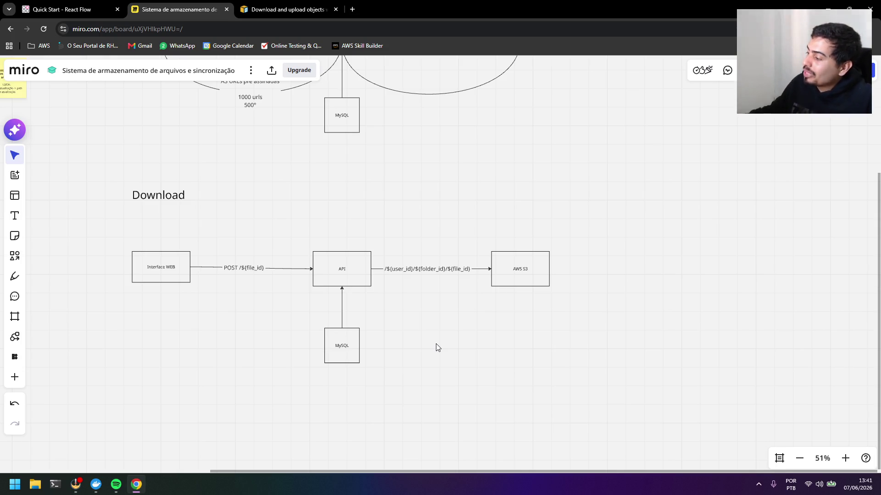
pyautogui.moveTo(549, 293)
pyautogui.mouseDown()
pyautogui.moveTo(477, 241)
pyautogui.moveTo(490, 248)
pyautogui.mouseUp()
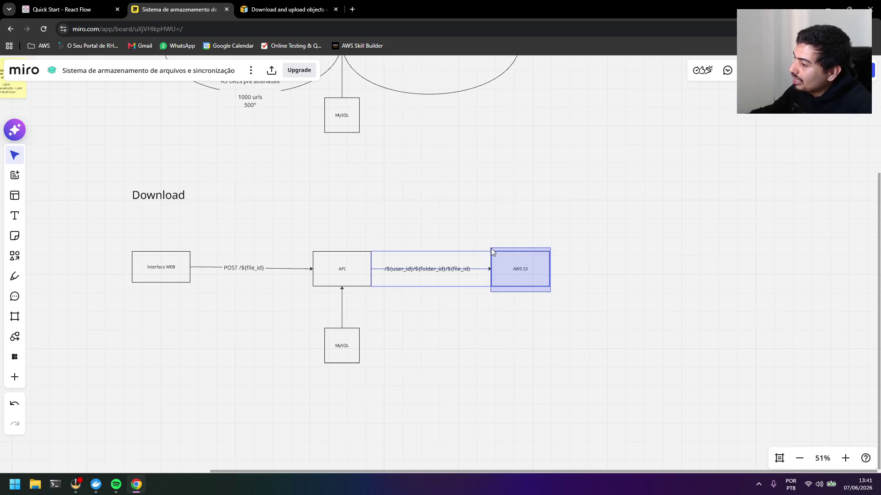
pyautogui.moveTo(490, 249); pyautogui.dragTo(490, 248)
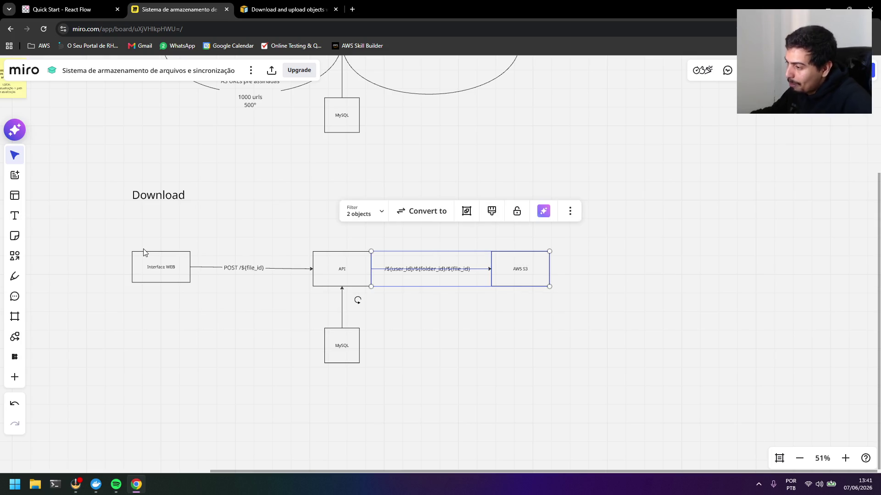
pyautogui.moveTo(317, 326); pyautogui.dragTo(368, 371)
pyautogui.moveTo(488, 244)
pyautogui.mouseDown()
pyautogui.moveTo(566, 301)
pyautogui.moveTo(488, 238)
pyautogui.mouseUp()
pyautogui.click(603, 243)
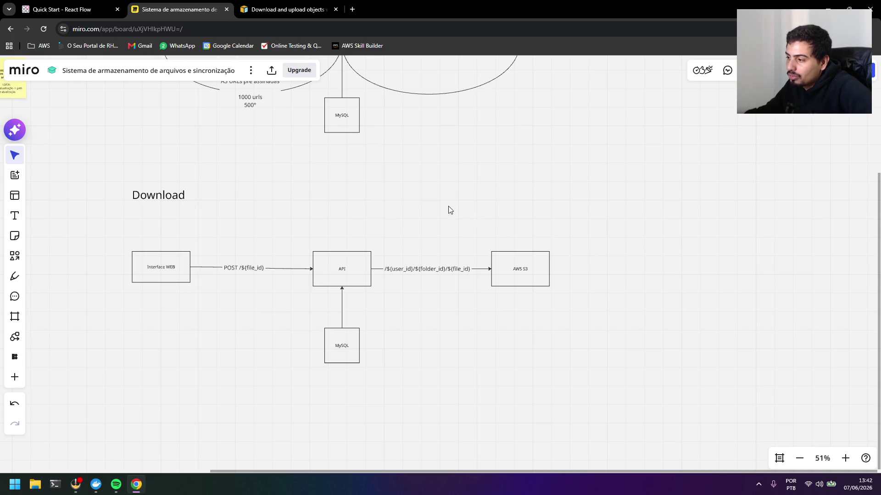
pyautogui.scroll(-1, 448, 210)
pyautogui.scroll(-1, 468, 223)
pyautogui.scroll(-1, 458, 207)
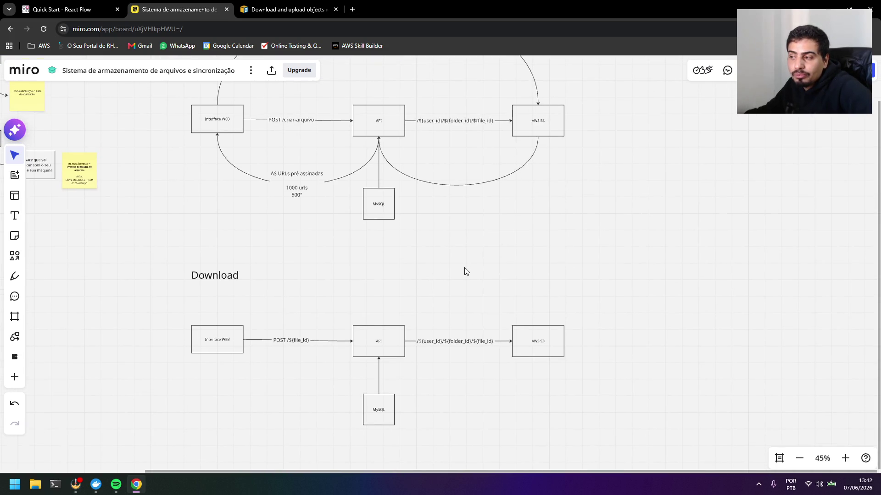
pyautogui.scroll(-2, 464, 272)
pyautogui.scroll(-2, 474, 264)
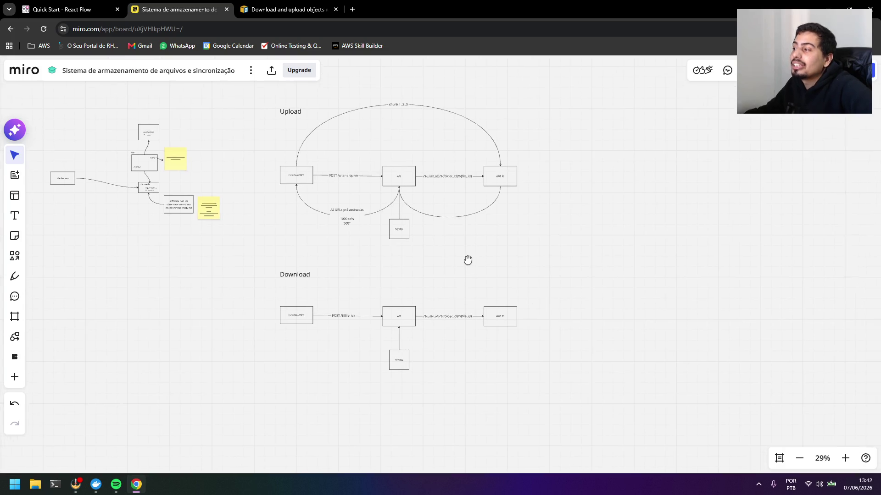
pyautogui.moveTo(291, 115); pyautogui.dragTo(290, 108)
pyautogui.click(429, 232)
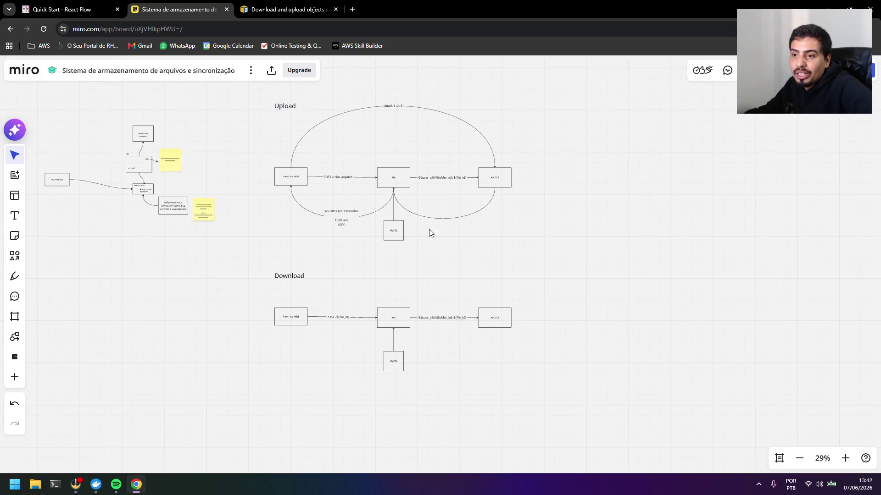
pyautogui.moveTo(271, 274); pyautogui.dragTo(270, 284)
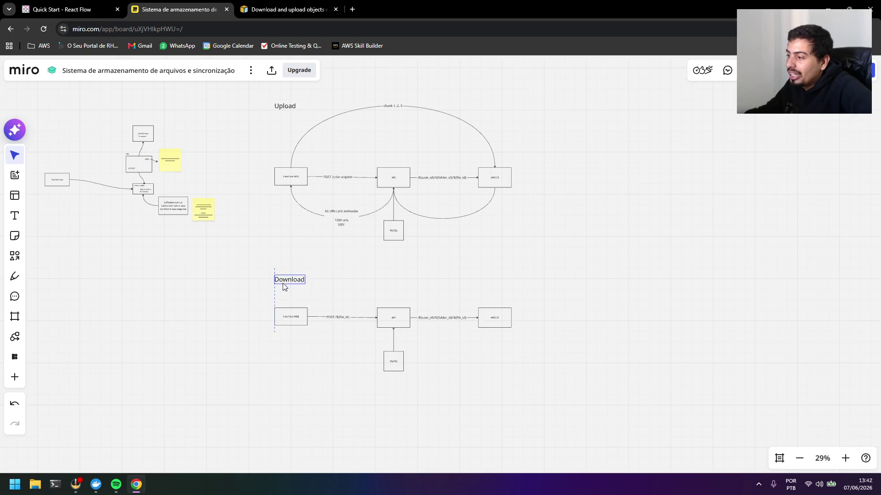
pyautogui.click(347, 277)
pyautogui.scroll(1, 425, 269)
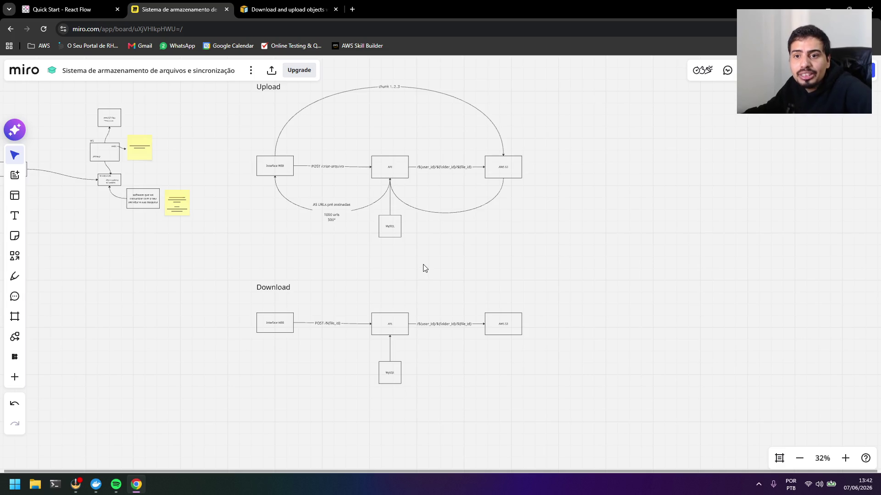
pyautogui.scroll(-2, 432, 269)
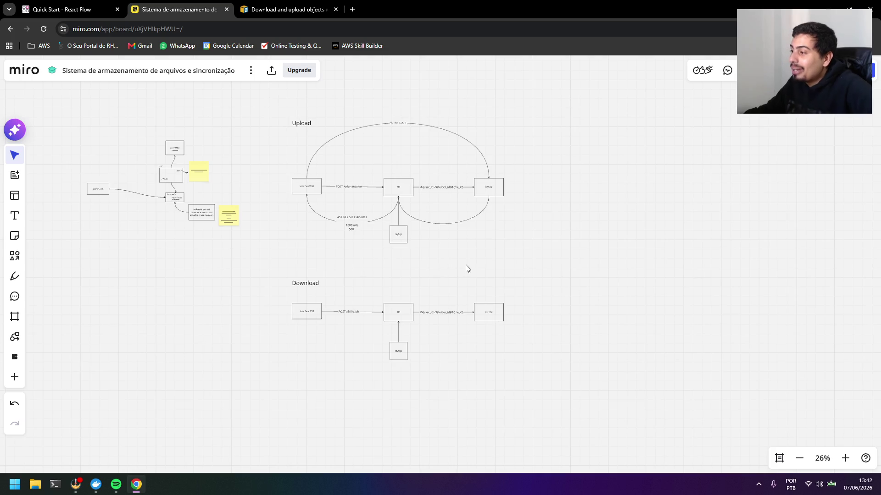
# - Move both the Upload and Download diagrams together to the right
pyautogui.moveTo(554, 403); pyautogui.dragTo(261, 97)
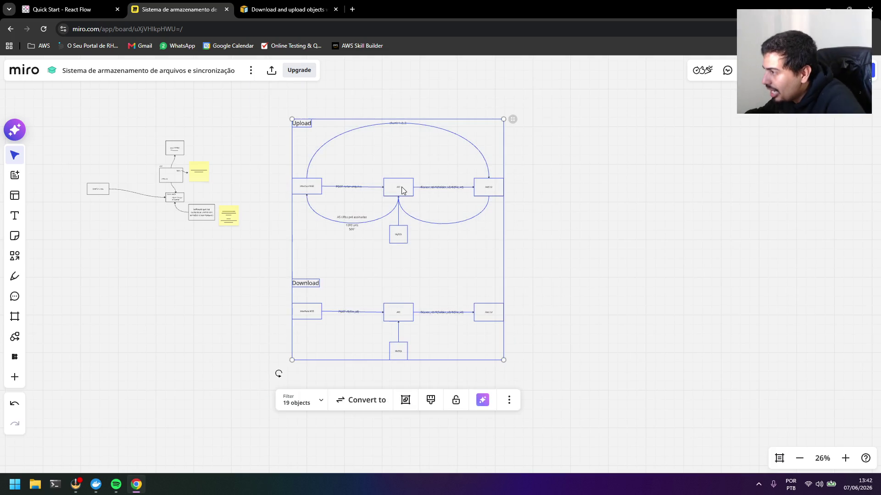
pyautogui.moveTo(402, 191); pyautogui.dragTo(729, 185)
pyautogui.click(599, 98)
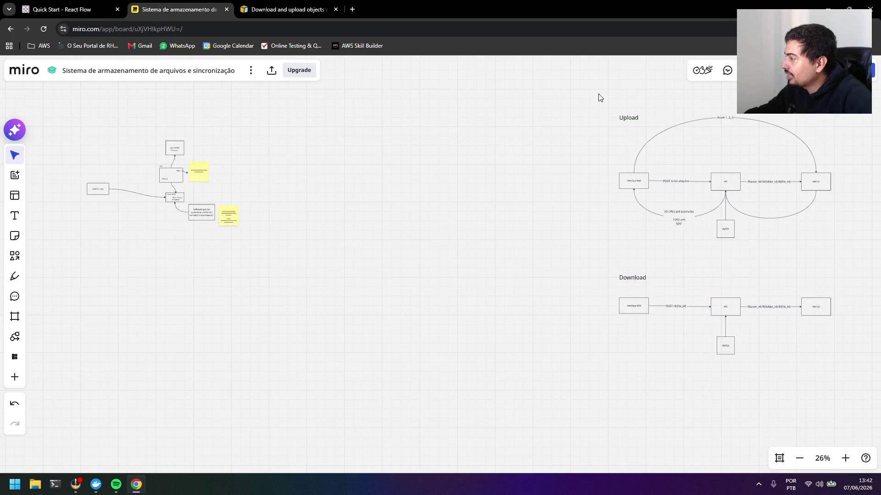
pyautogui.moveTo(611, 83); pyautogui.dragTo(856, 399)
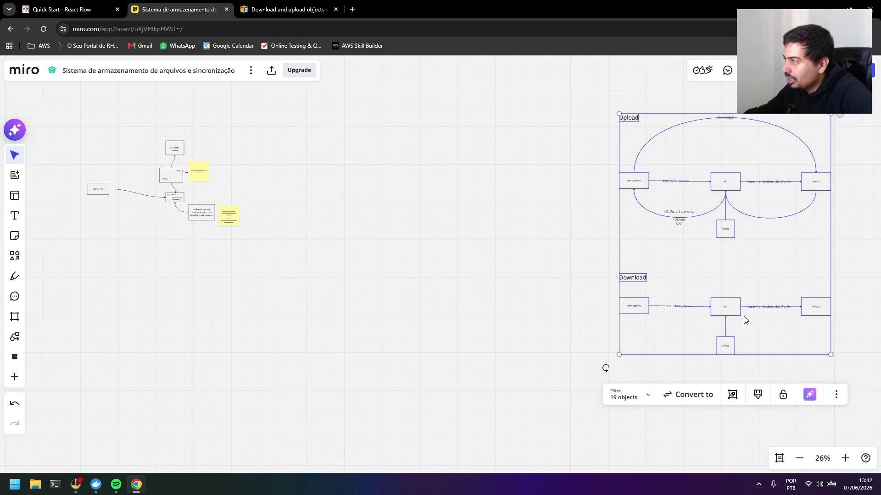
pyautogui.click(456, 160)
pyautogui.moveTo(587, 94); pyautogui.dragTo(833, 361)
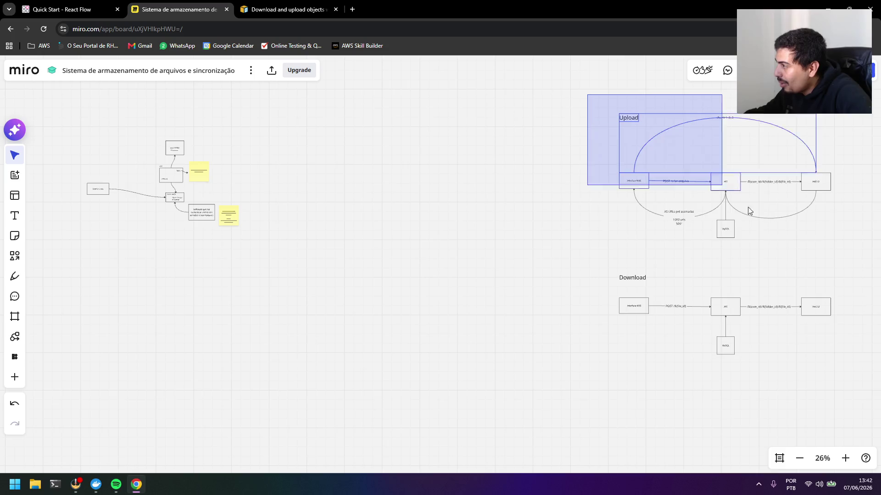
# - Shorten both Interface WEB box labels to 'Interface'
pyautogui.click(639, 178)
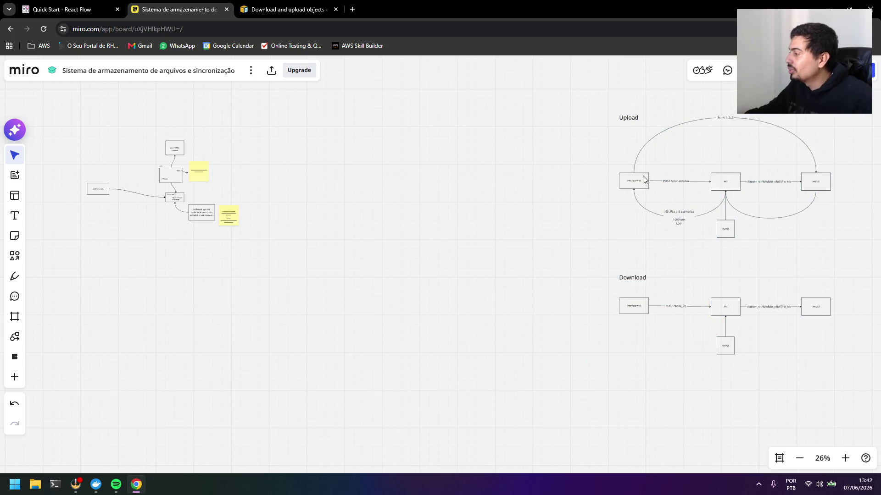
pyautogui.scroll(3, 647, 180)
pyautogui.scroll(2, 653, 183)
pyautogui.doubleClick(653, 182)
pyautogui.press('BackSpace')
pyautogui.click(656, 233)
pyautogui.scroll(-3, 646, 303)
pyautogui.scroll(-2, 649, 452)
pyautogui.click(650, 443)
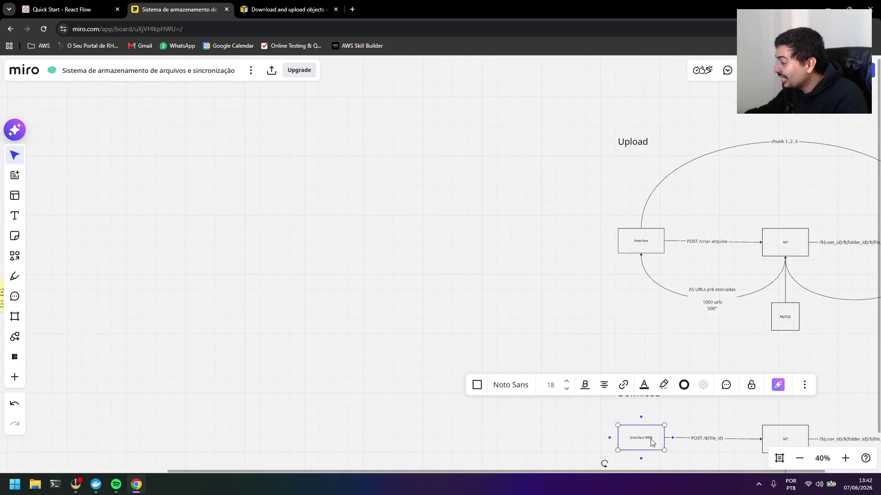
pyautogui.click(474, 289)
pyautogui.scroll(-2, 484, 278)
pyautogui.hscroll(3, 379, 244)
pyautogui.scroll(-3, 372, 215)
pyautogui.scroll(1, 521, 254)
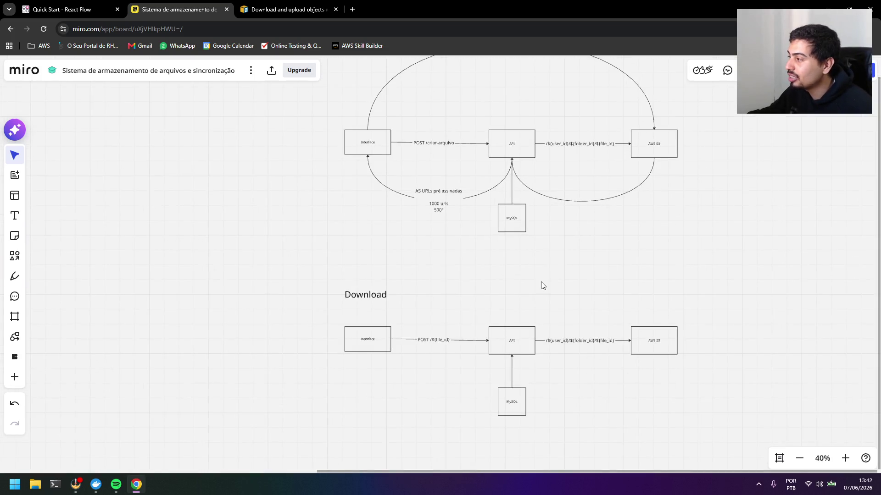
pyautogui.scroll(-1, 542, 285)
pyautogui.hscroll(2, 521, 271)
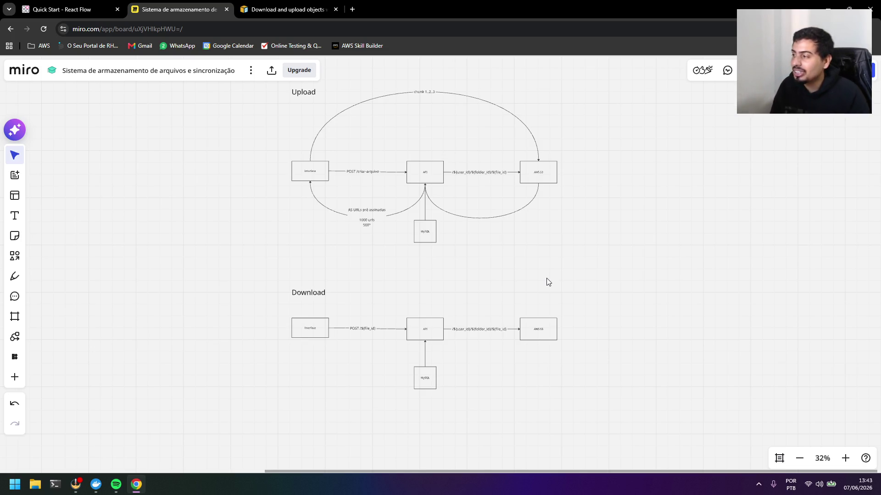
pyautogui.scroll(1, 463, 276)
pyautogui.scroll(1, 448, 263)
pyautogui.scroll(1, 482, 230)
pyautogui.scroll(1, 503, 320)
pyautogui.scroll(-1, 496, 312)
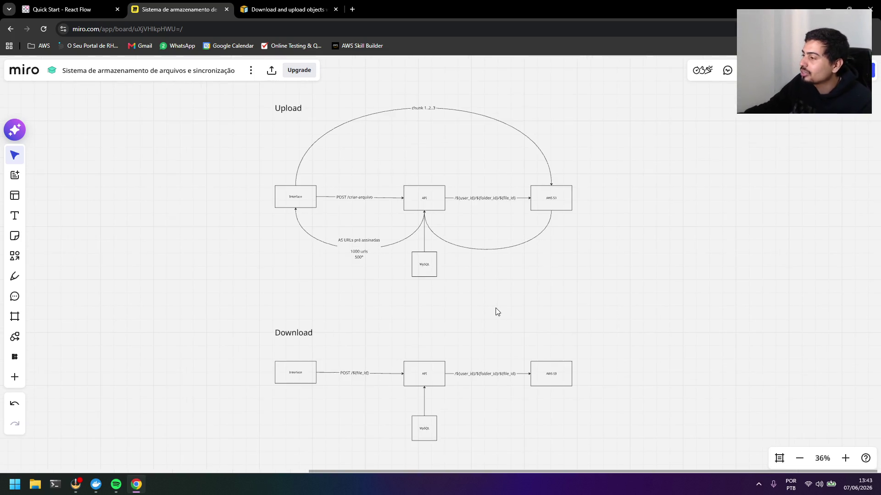
pyautogui.scroll(-2, 501, 307)
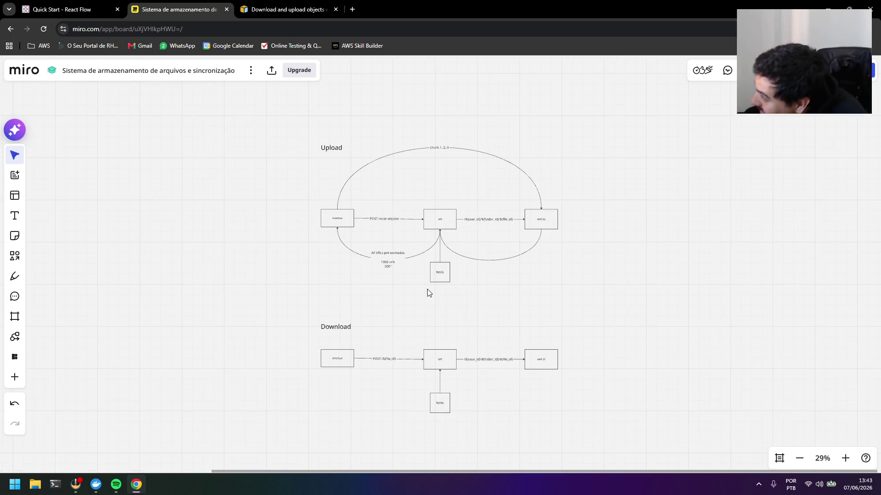
pyautogui.moveTo(451, 297); pyautogui.dragTo(297, 277)
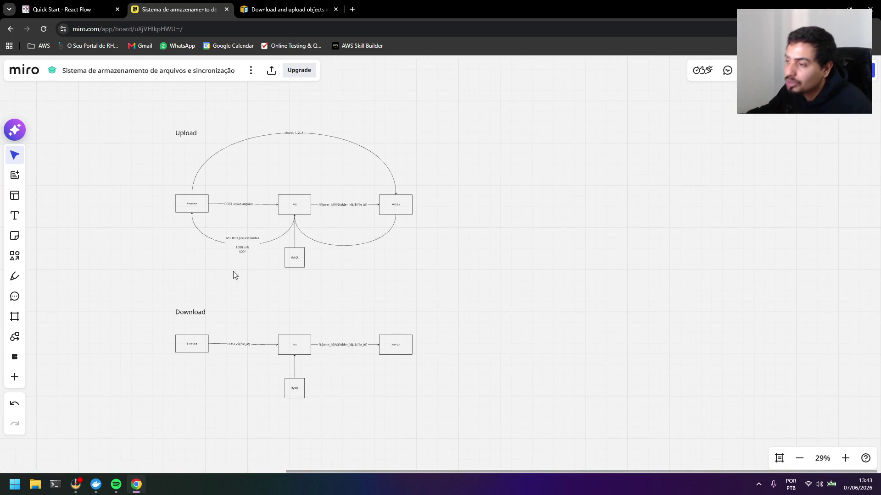
# - Draw a small square labelled 'PC' with enlarged text, right of the diagrams
pyautogui.click(15, 257)
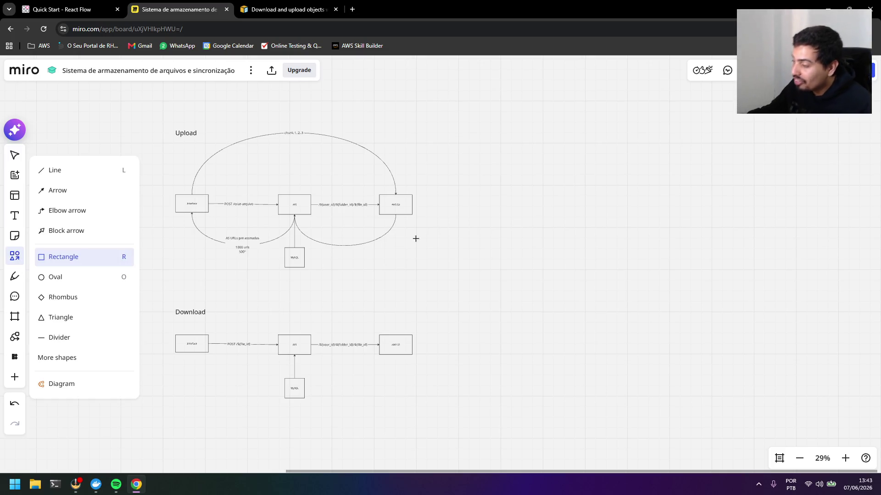
pyautogui.moveTo(544, 205); pyautogui.dragTo(617, 262)
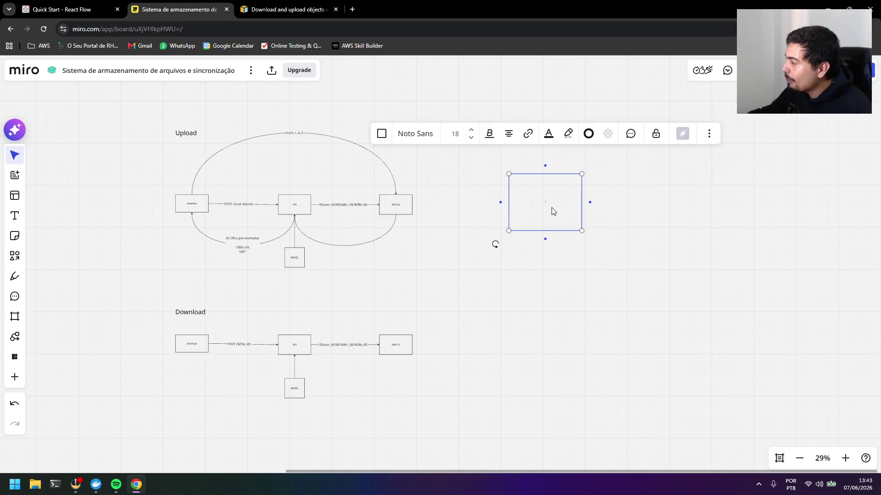
pyautogui.scroll(3, 557, 212)
pyautogui.moveTo(602, 249); pyautogui.dragTo(527, 203)
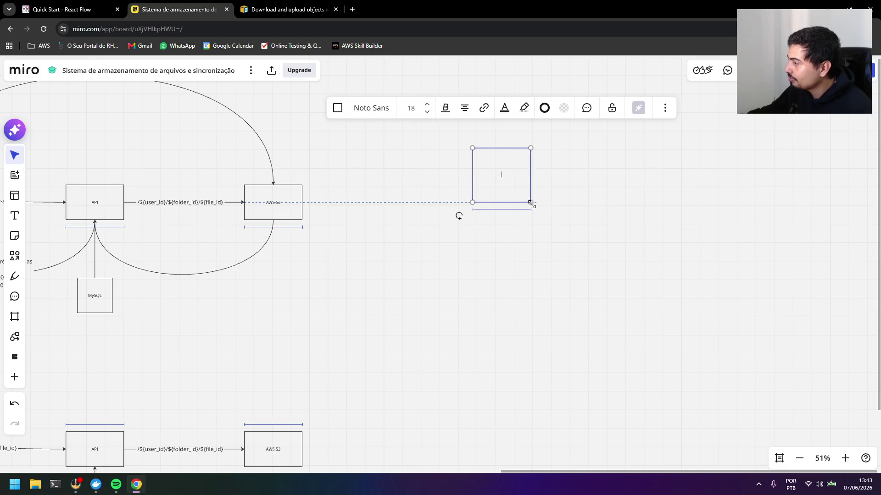
pyautogui.write('PC')
pyautogui.hotkey('ctrl', 'a')
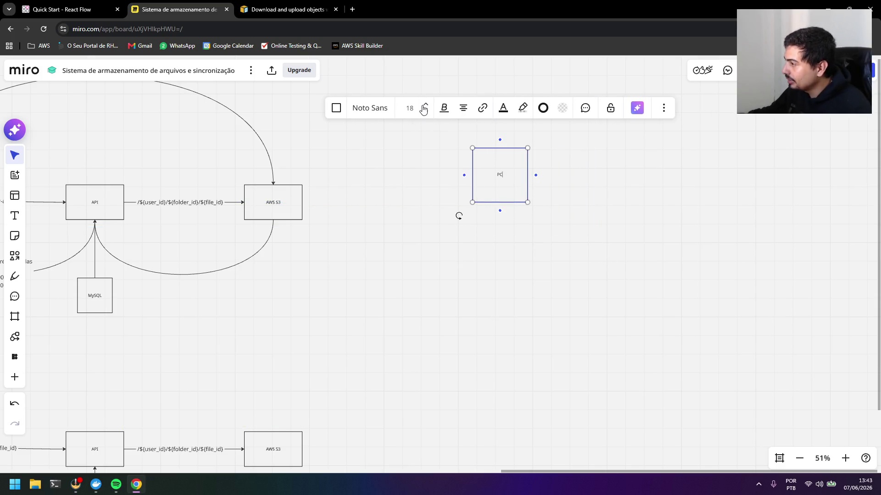
pyautogui.click(423, 108)
pyautogui.scroll(-3, 643, 275)
pyautogui.moveTo(644, 275); pyautogui.dragTo(534, 258)
pyautogui.moveTo(419, 197); pyautogui.dragTo(404, 190)
# - Undo an accidental paste, duplicate the PC box to its right and rename it 'Software'
pyautogui.hotkey('ctrl', 'v')
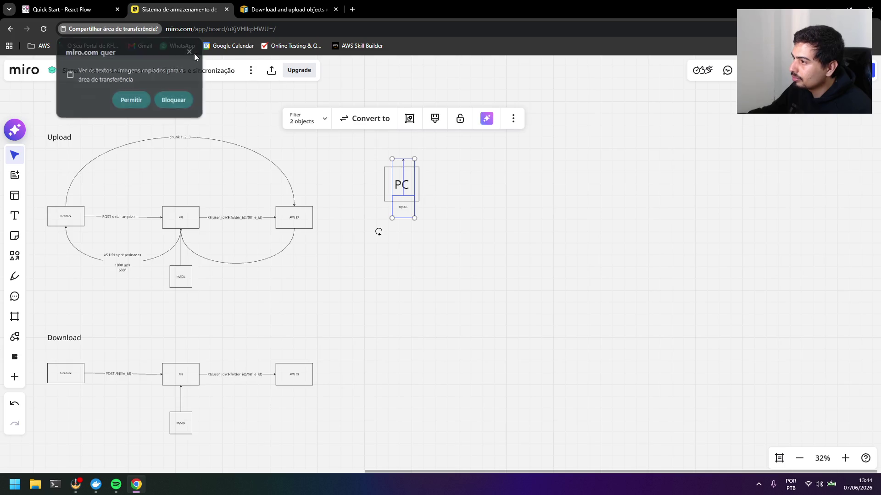
pyautogui.hotkey('ctrl', 'z')
pyautogui.click(398, 194)
pyautogui.moveTo(399, 195); pyautogui.dragTo(486, 172)
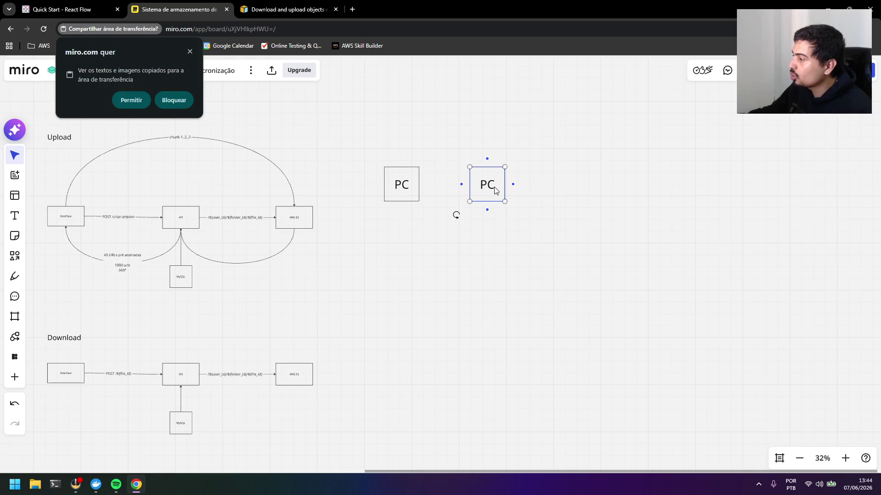
pyautogui.hotkey('ctrl', 's')
pyautogui.press('Escape')
pyautogui.press('Return')
pyautogui.press('BackSpace')
pyautogui.press('BackSpace')
pyautogui.write('Software')
pyautogui.click(533, 186)
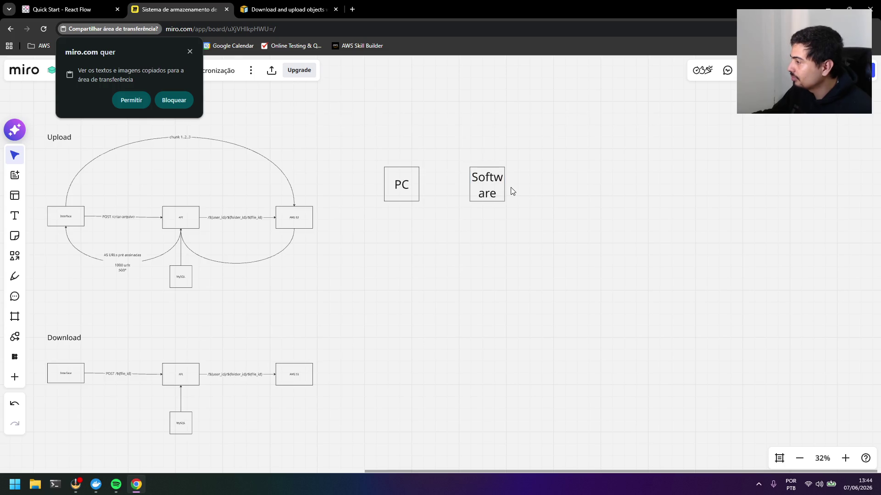
# - Widen the Software box so its text fits and dismiss the clipboard prompt
pyautogui.click(504, 186)
pyautogui.moveTo(502, 186); pyautogui.dragTo(542, 185)
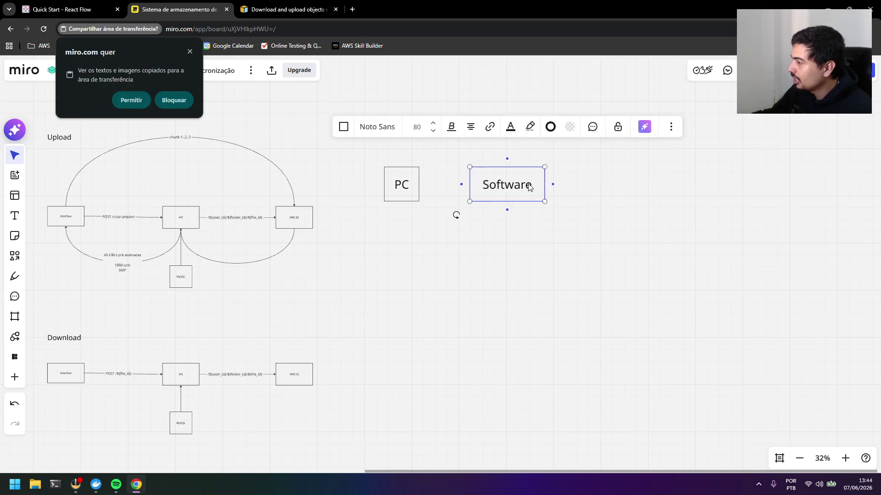
pyautogui.click(586, 248)
pyautogui.click(156, 30)
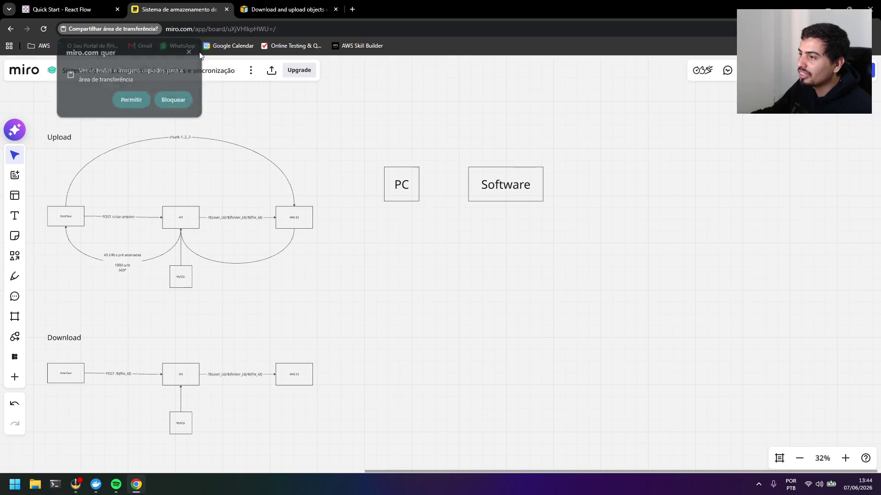
# - Duplicate the Software box to its right and rename the copy API
pyautogui.click(518, 184)
pyautogui.hotkey('ctrl', 'd')
pyautogui.moveTo(578, 198)
pyautogui.mouseDown()
pyautogui.moveTo(633, 190)
pyautogui.moveTo(622, 187)
pyautogui.mouseUp()
pyautogui.doubleClick(630, 184)
pyautogui.write('API')
pyautogui.click(714, 200)
# - Paste two copies of the API box above and below right, renamed Upload and Download
pyautogui.click(640, 195)
pyautogui.hotkey('ctrl', 'v')
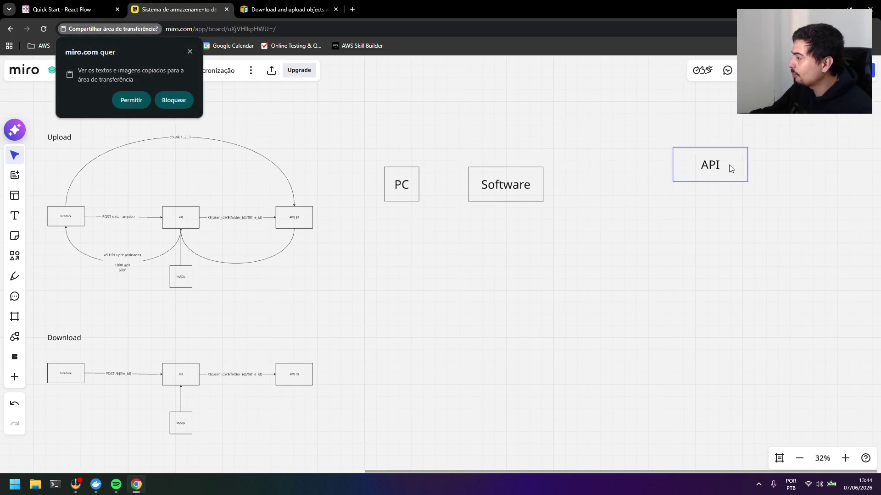
pyautogui.click(190, 52)
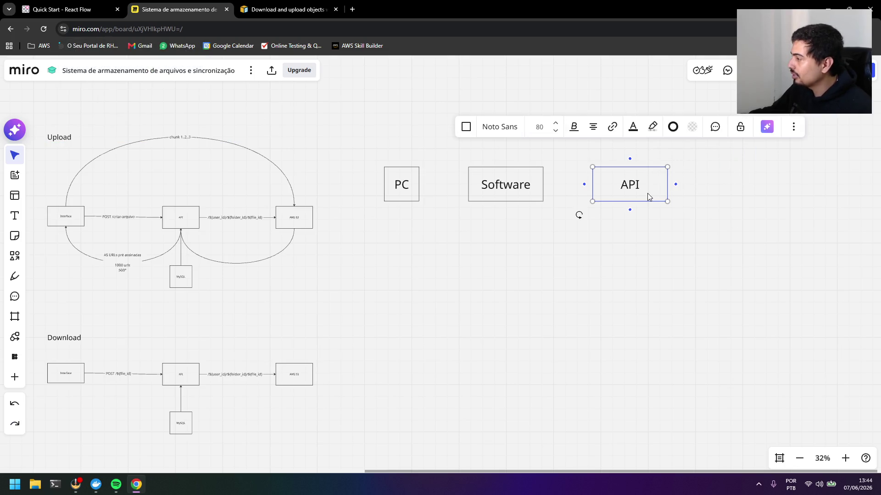
pyautogui.hotkey('ctrl', 'v')
pyautogui.moveTo(672, 191); pyautogui.dragTo(770, 145)
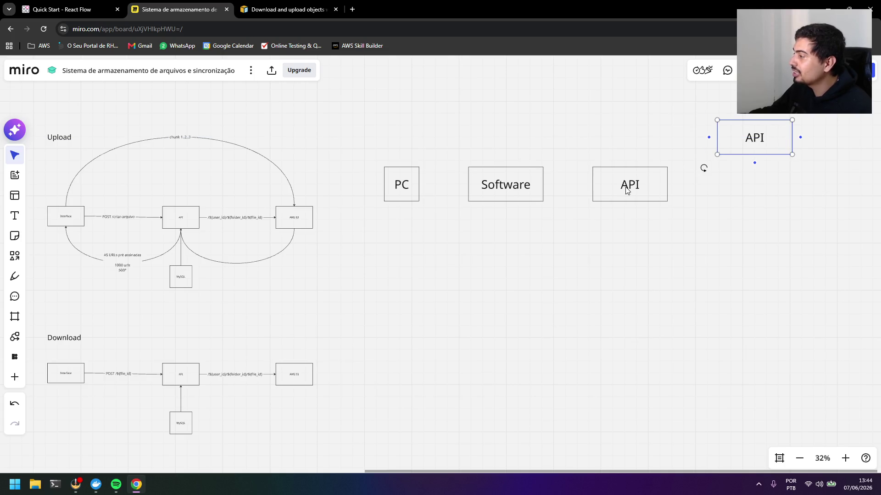
pyautogui.click(641, 173)
pyautogui.hotkey('ctrl', 'v')
pyautogui.moveTo(672, 187)
pyautogui.mouseDown()
pyautogui.moveTo(768, 245)
pyautogui.moveTo(762, 234)
pyautogui.mouseUp()
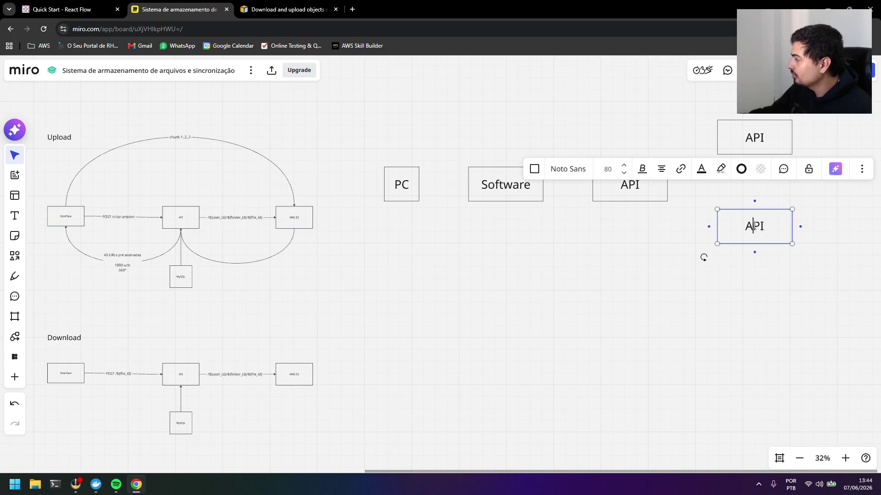
pyautogui.press('Return')
pyautogui.write('Download')
pyautogui.press('Escape')
pyautogui.doubleClick(733, 135)
pyautogui.write('Upload')
pyautogui.click(746, 247)
# - Draw a connector from the API box to the Upload box
pyautogui.click(655, 197)
pyautogui.moveTo(679, 185); pyautogui.dragTo(705, 146)
pyautogui.write('Sincronizar')
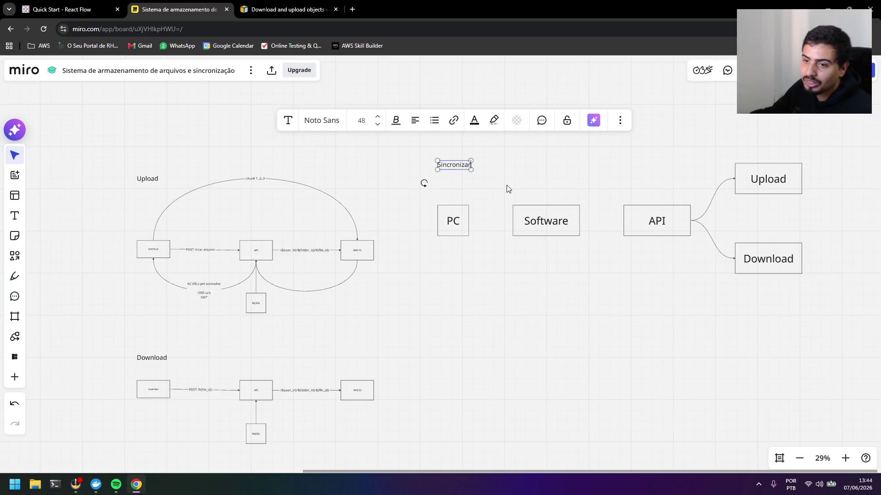
pyautogui.moveTo(727, 342); pyautogui.dragTo(715, 341)
pyautogui.hscroll(3, 443, 243)
pyautogui.scroll(1, 374, 192)
pyautogui.hscroll(1, 387, 288)
pyautogui.hscroll(1, 221, 211)
# - Connect PC and Software with arrows running in both directions
pyautogui.click(221, 211)
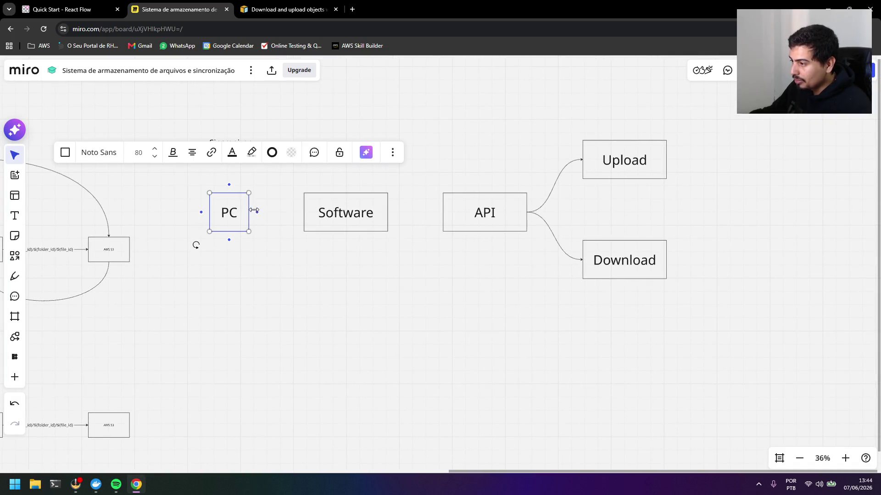
pyautogui.moveTo(254, 210); pyautogui.dragTo(306, 196)
pyautogui.click(298, 242)
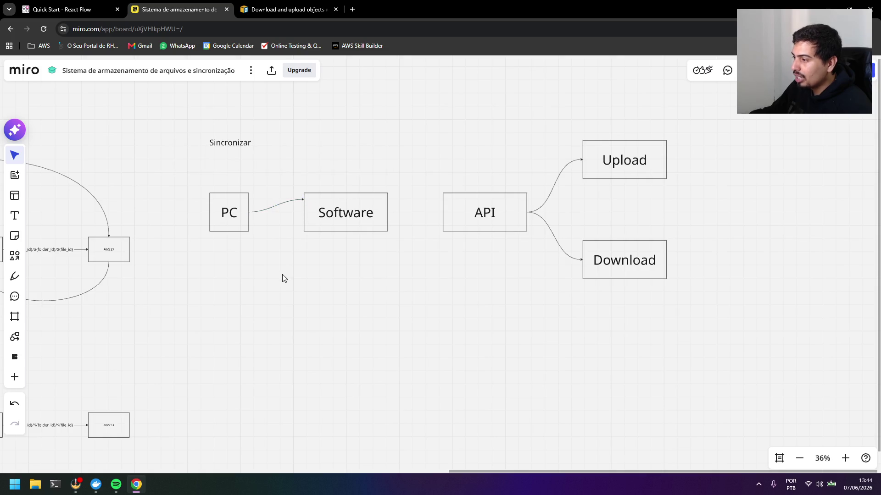
pyautogui.click(309, 225)
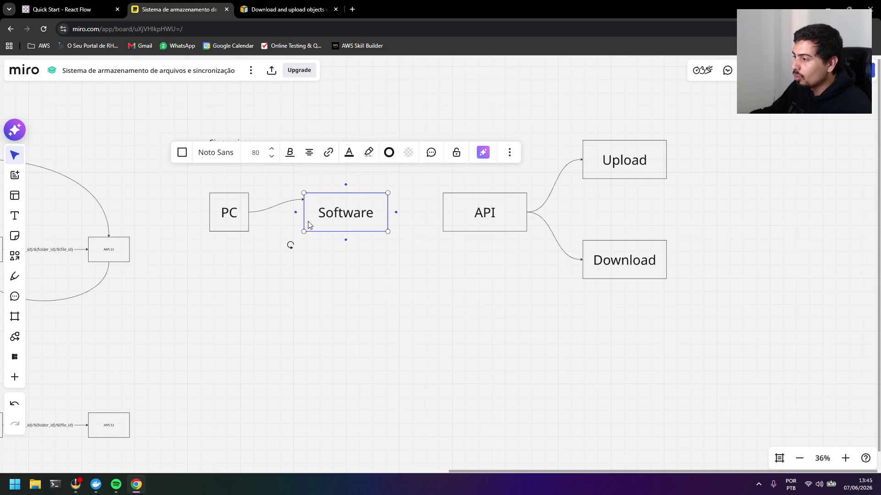
pyautogui.moveTo(296, 213)
pyautogui.mouseDown()
pyautogui.moveTo(284, 229)
pyautogui.moveTo(249, 223)
pyautogui.mouseUp()
pyautogui.click(285, 242)
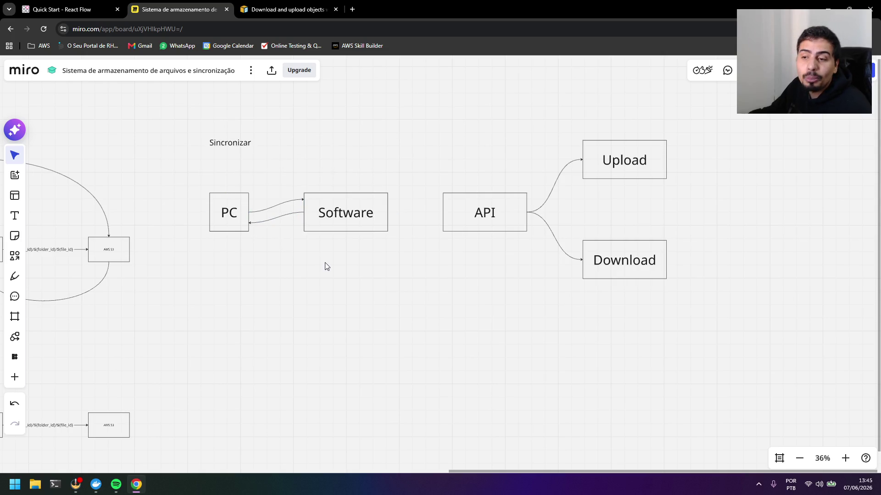
# - Draw an arrow from the Software box to the API box
pyautogui.click(386, 216)
pyautogui.moveTo(389, 213); pyautogui.dragTo(439, 212)
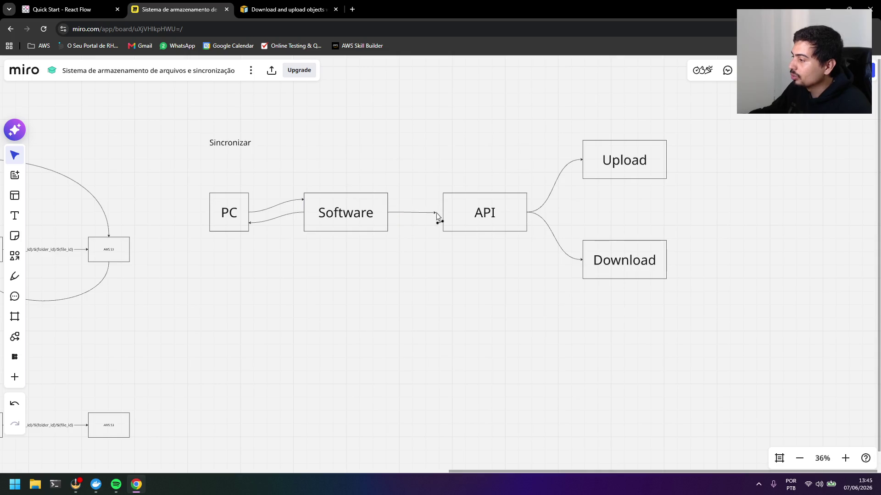
pyautogui.click(463, 277)
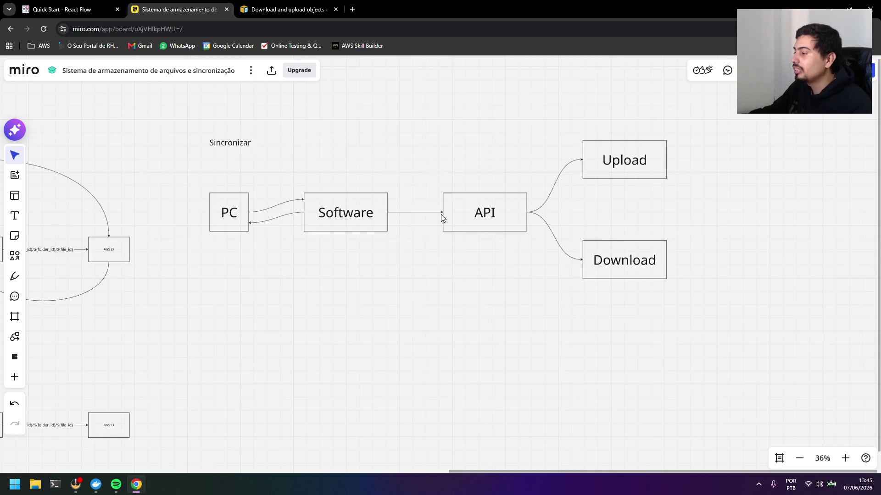
# - Straighten the two PC–Software arrows by nudging their endpoints
pyautogui.click(301, 216)
pyautogui.moveTo(301, 216); pyautogui.dragTo(304, 221)
pyautogui.click(264, 214)
pyautogui.moveTo(248, 213); pyautogui.dragTo(249, 201)
pyautogui.click(314, 282)
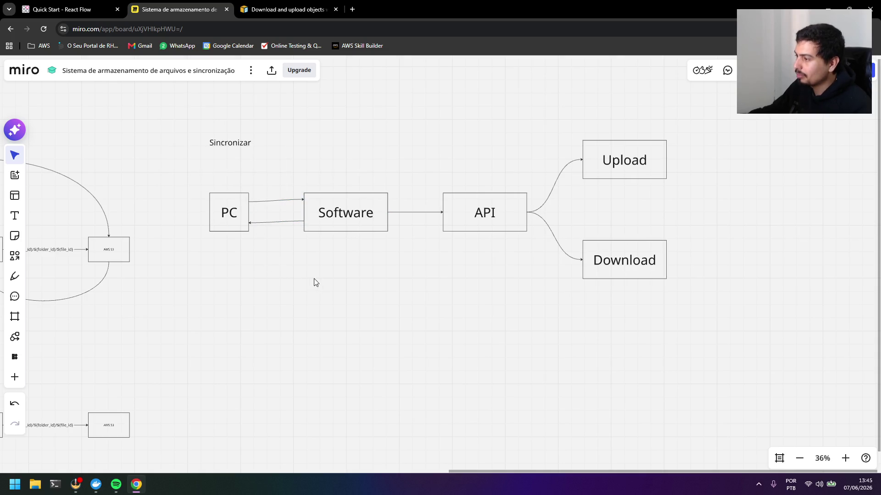
pyautogui.moveTo(369, 269); pyautogui.dragTo(336, 285)
pyautogui.scroll(1, 348, 284)
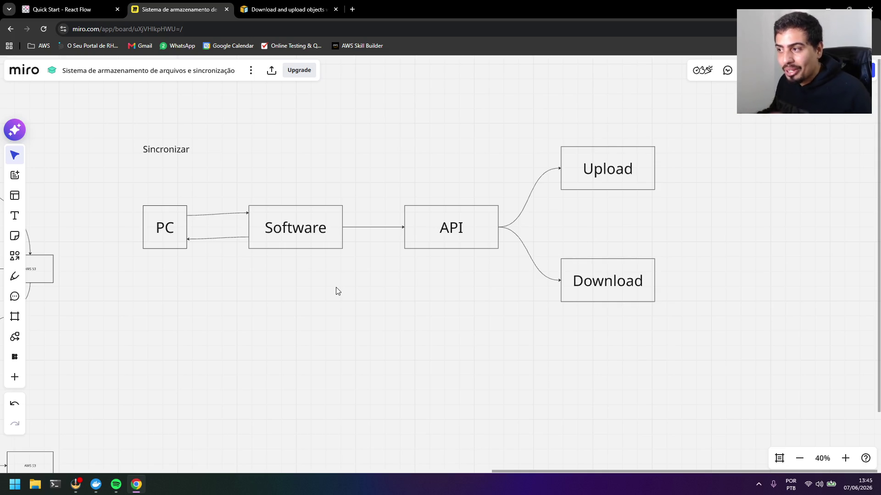
pyautogui.click(352, 8)
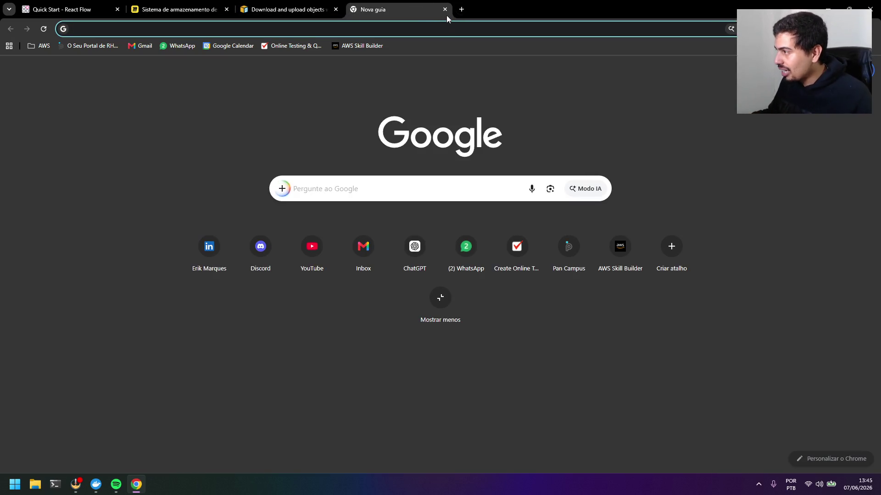
pyautogui.click(444, 10)
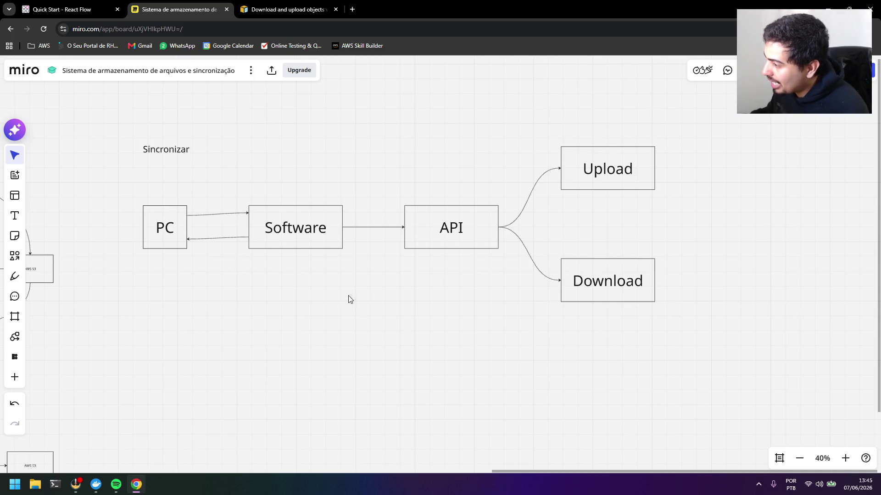
# - Move the API, Upload and Download boxes together further to the right
pyautogui.click(292, 225)
pyautogui.click(376, 206)
pyautogui.moveTo(675, 311); pyautogui.dragTo(479, 151)
pyautogui.moveTo(441, 220); pyautogui.dragTo(507, 213)
pyautogui.click(406, 279)
# - Label the Software-to-API arrow '1 min' in enlarged text
pyautogui.click(389, 228)
pyautogui.doubleClick(389, 227)
pyautogui.click(391, 231)
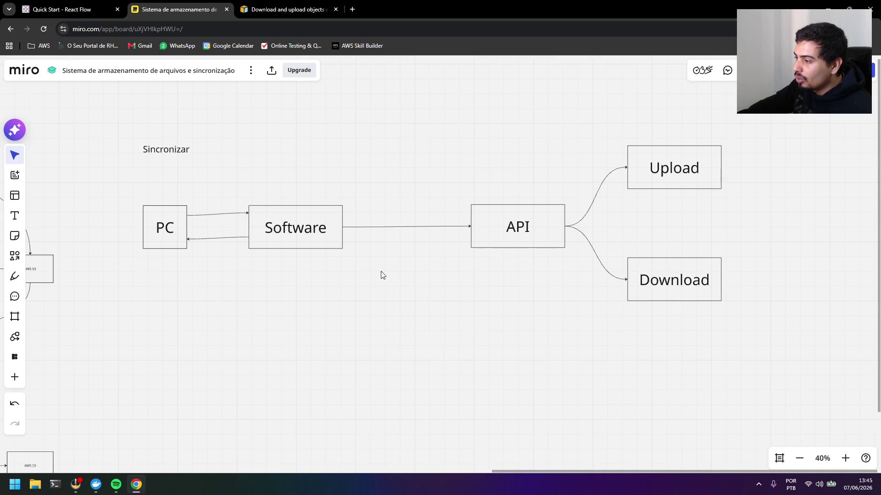
pyautogui.doubleClick(394, 229)
pyautogui.click(469, 183)
pyautogui.click(469, 183)
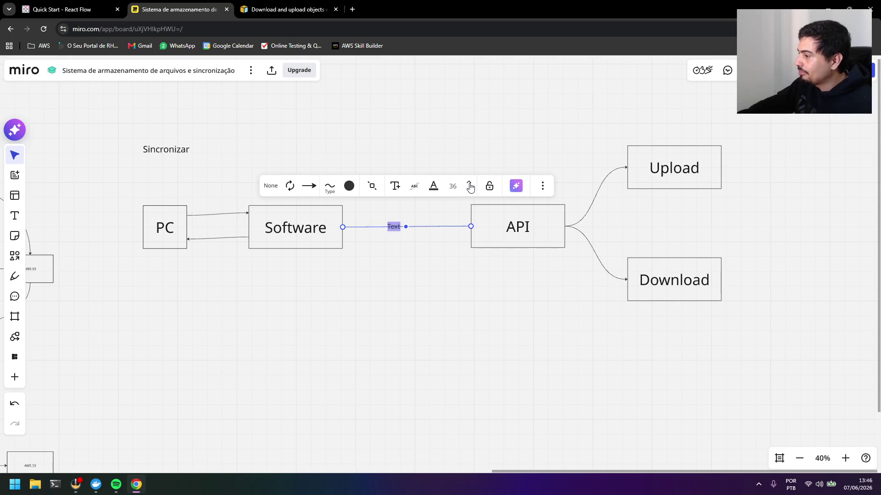
pyautogui.click(424, 235)
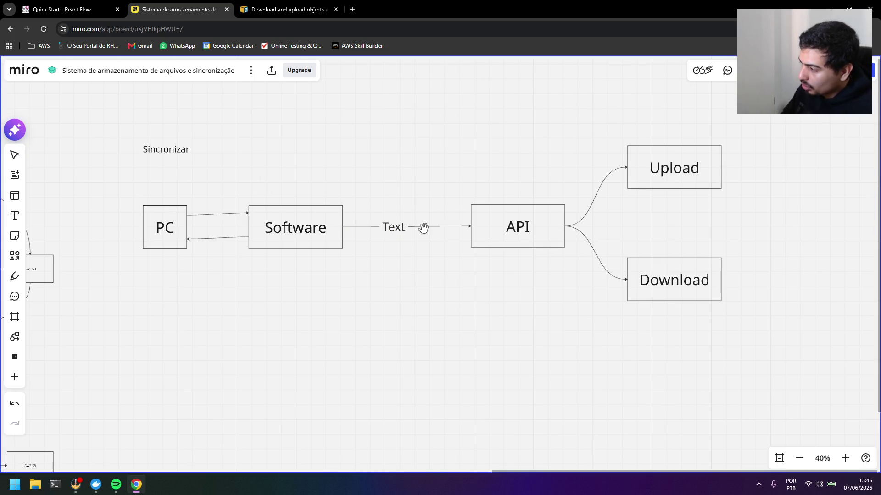
pyautogui.click(391, 228)
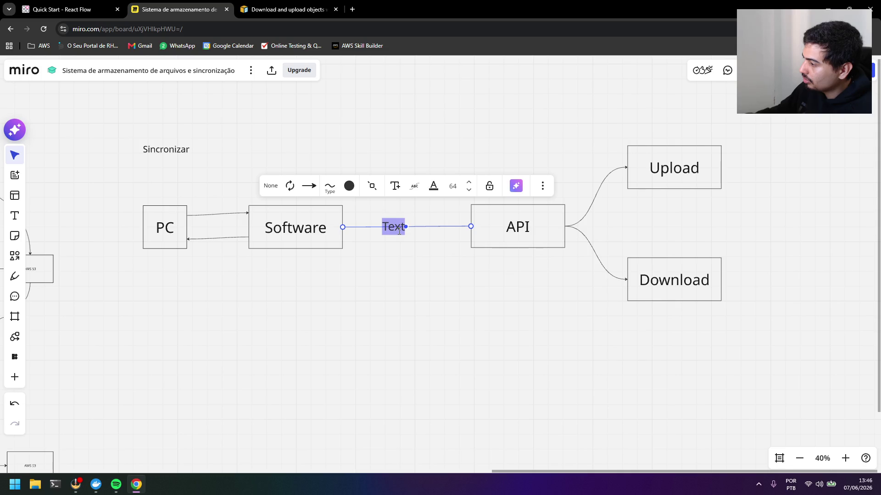
pyautogui.write('1 min')
pyautogui.click(424, 249)
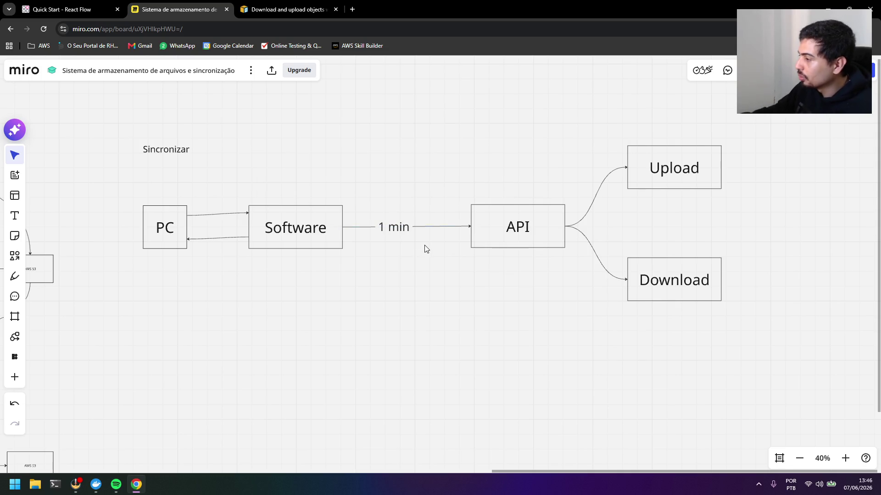
pyautogui.doubleClick(398, 231)
pyautogui.click(415, 279)
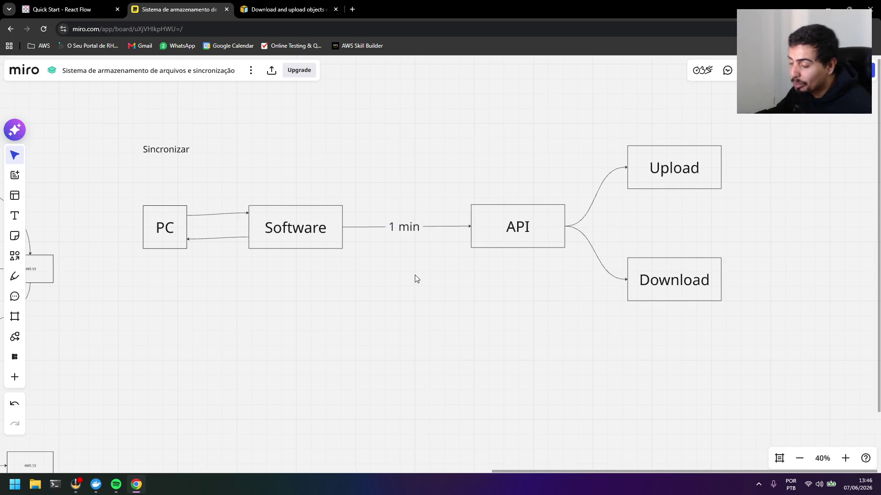
pyautogui.click(476, 232)
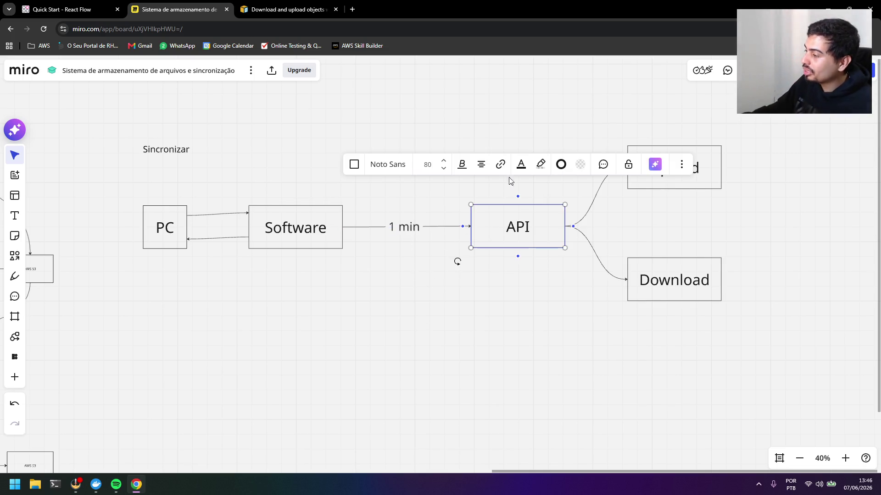
# - Place the MySQL box directly below the API box
pyautogui.click(218, 260)
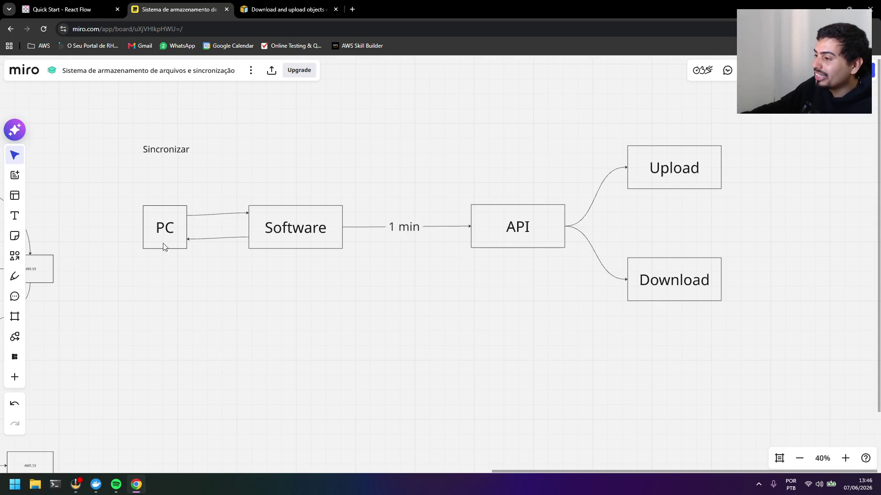
pyautogui.moveTo(123, 188); pyautogui.dragTo(201, 269)
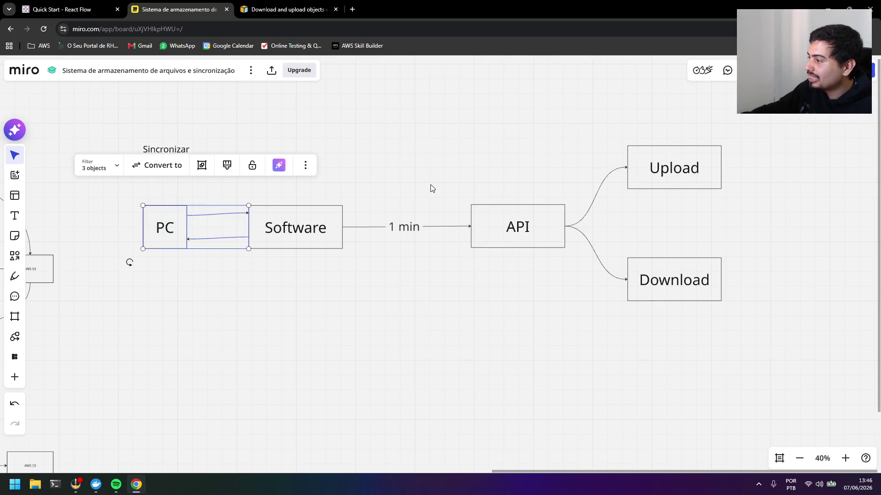
pyautogui.moveTo(472, 185); pyautogui.dragTo(570, 276)
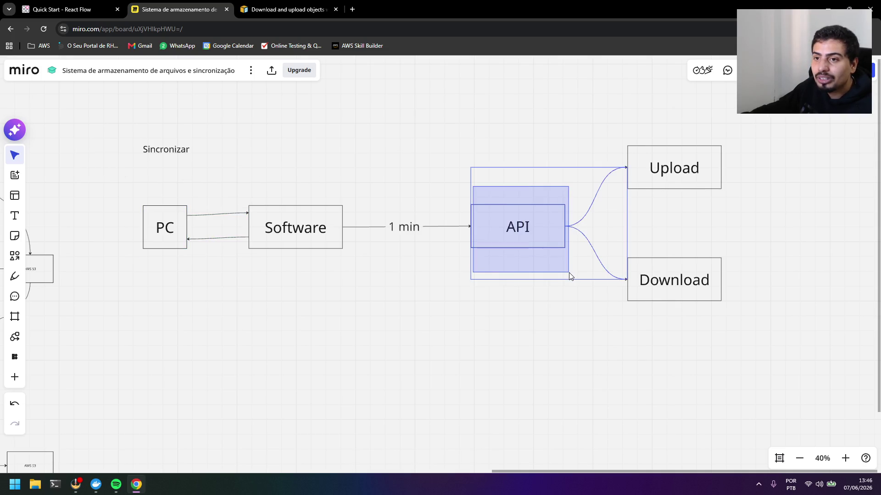
pyautogui.moveTo(569, 277); pyautogui.dragTo(553, 307)
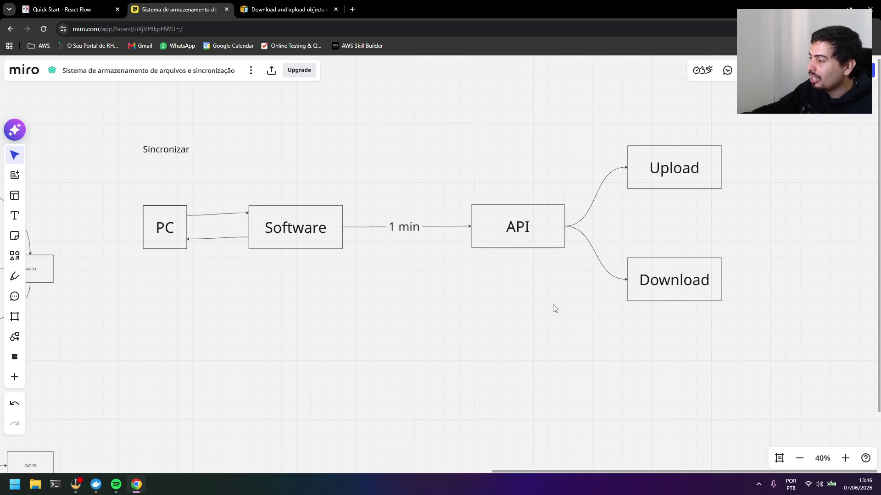
pyautogui.scroll(-2, 458, 297)
pyautogui.moveTo(458, 297); pyautogui.dragTo(475, 289)
pyautogui.moveTo(200, 283)
pyautogui.mouseDown()
pyautogui.moveTo(652, 246)
pyautogui.moveTo(706, 266)
pyautogui.mouseUp()
pyautogui.scroll(3, 720, 255)
pyautogui.hscroll(2, 723, 253)
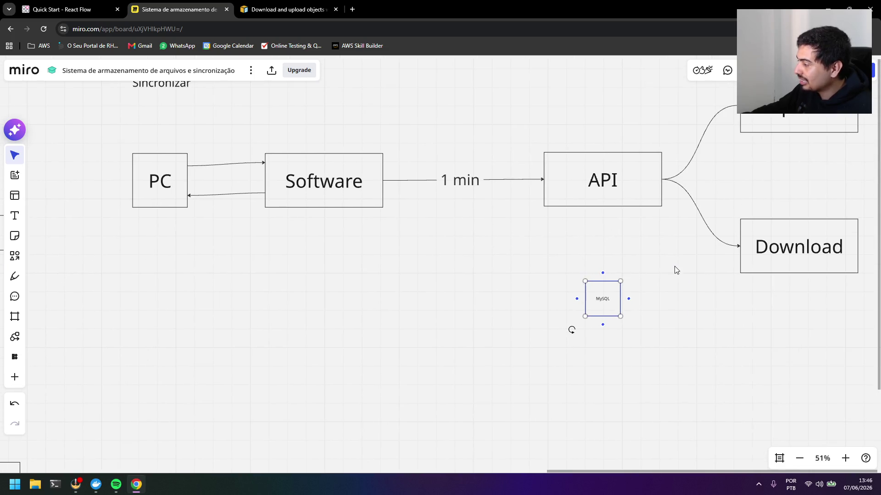
# - Draw an arrow from API down to MySQL and let the MySQL label enlarge
pyautogui.click(604, 180)
pyautogui.moveTo(602, 215)
pyautogui.mouseDown()
pyautogui.moveTo(602, 296)
pyautogui.moveTo(658, 262)
pyautogui.moveTo(615, 284)
pyautogui.mouseUp()
pyautogui.click(602, 303)
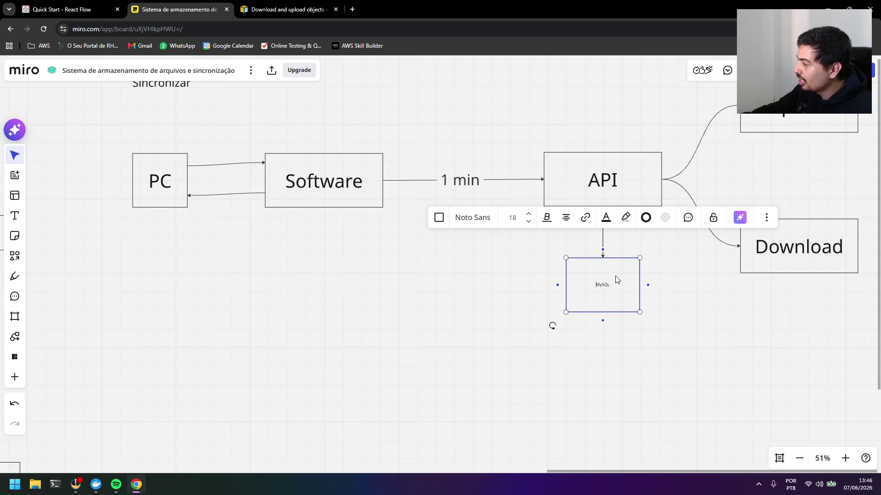
pyautogui.click(475, 286)
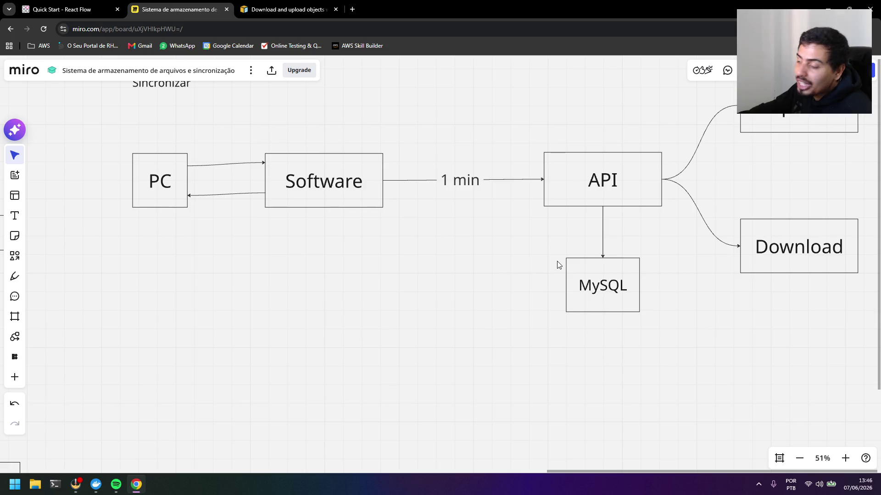
pyautogui.moveTo(617, 239); pyautogui.dragTo(625, 262)
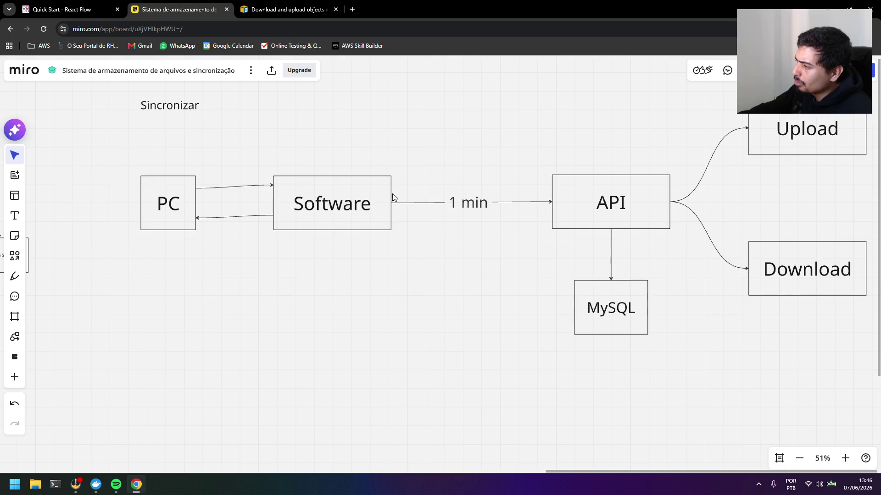
# - Draw an angled arrow from MySQL back to the bottom of the Software box
pyautogui.click(333, 203)
pyautogui.click(531, 217)
pyautogui.click(588, 190)
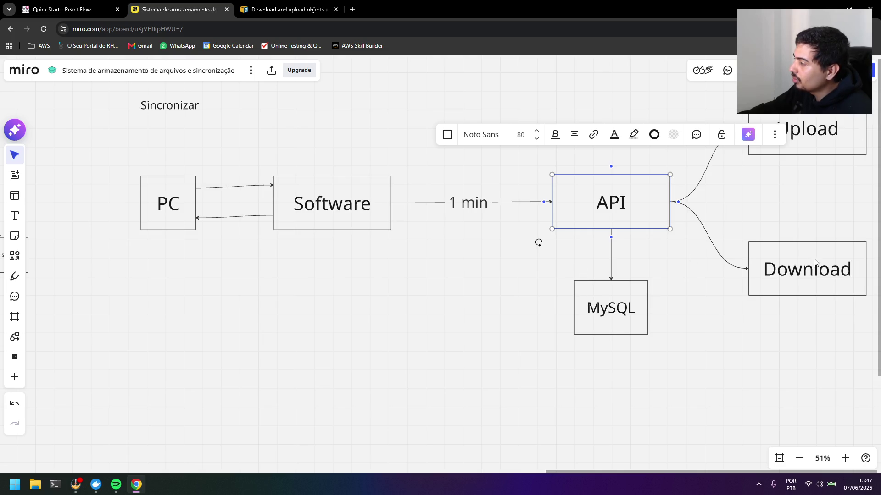
pyautogui.click(518, 246)
pyautogui.click(615, 310)
pyautogui.moveTo(568, 307)
pyautogui.mouseDown()
pyautogui.moveTo(540, 238)
pyautogui.moveTo(551, 205)
pyautogui.moveTo(344, 232)
pyautogui.mouseUp()
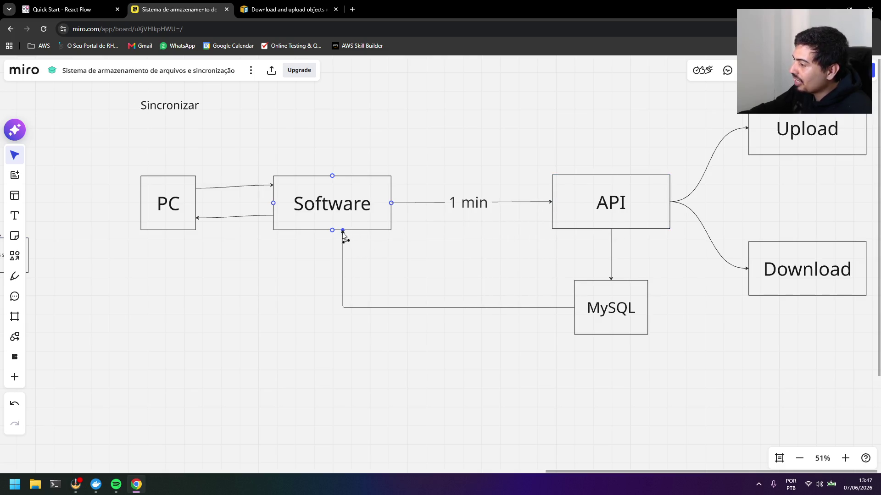
pyautogui.click(377, 252)
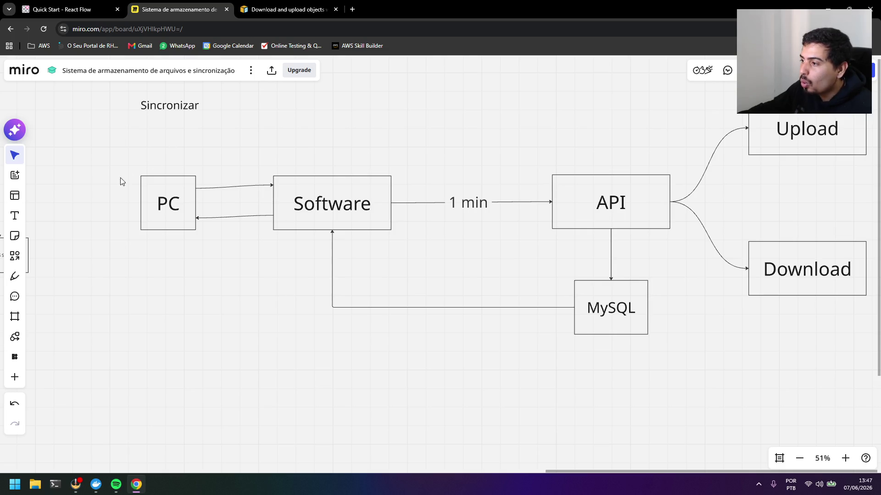
# - Add a curved arrow from Software's bottom to the bottom of the PC box
pyautogui.moveTo(122, 171); pyautogui.dragTo(216, 241)
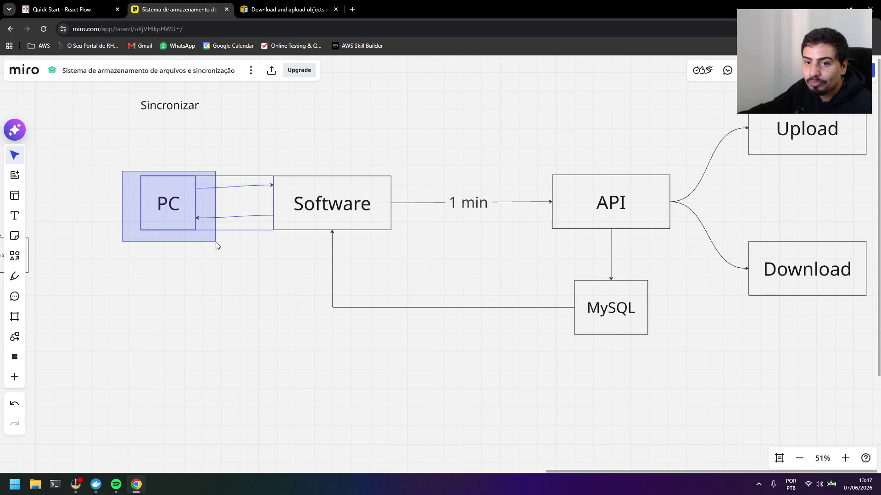
pyautogui.click(270, 258)
pyautogui.click(324, 216)
pyautogui.moveTo(331, 234)
pyautogui.mouseDown()
pyautogui.moveTo(316, 257)
pyautogui.moveTo(168, 233)
pyautogui.mouseUp()
pyautogui.click(202, 295)
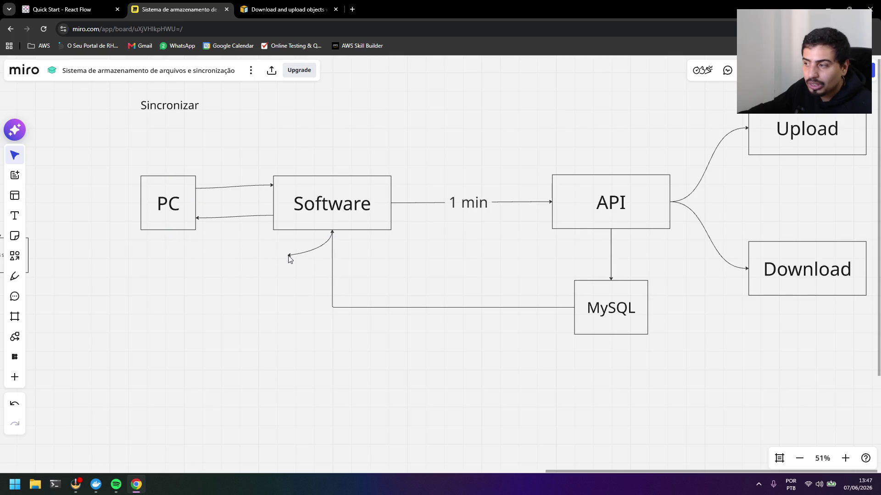
pyautogui.moveTo(167, 235); pyautogui.dragTo(168, 233)
pyautogui.click(154, 244)
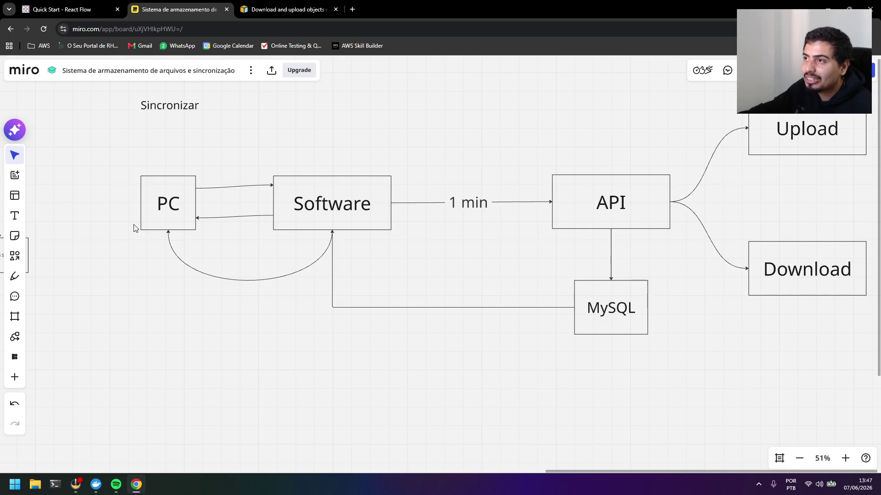
pyautogui.moveTo(133, 224)
pyautogui.mouseDown()
pyautogui.moveTo(337, 298)
pyautogui.moveTo(340, 344)
pyautogui.mouseUp()
pyautogui.click(340, 345)
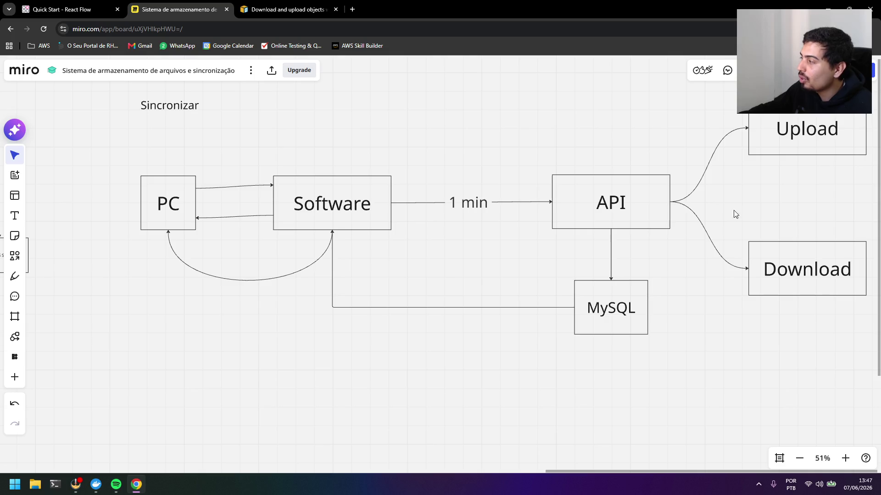
pyautogui.moveTo(745, 195); pyautogui.dragTo(715, 213)
pyautogui.scroll(-2, 627, 231)
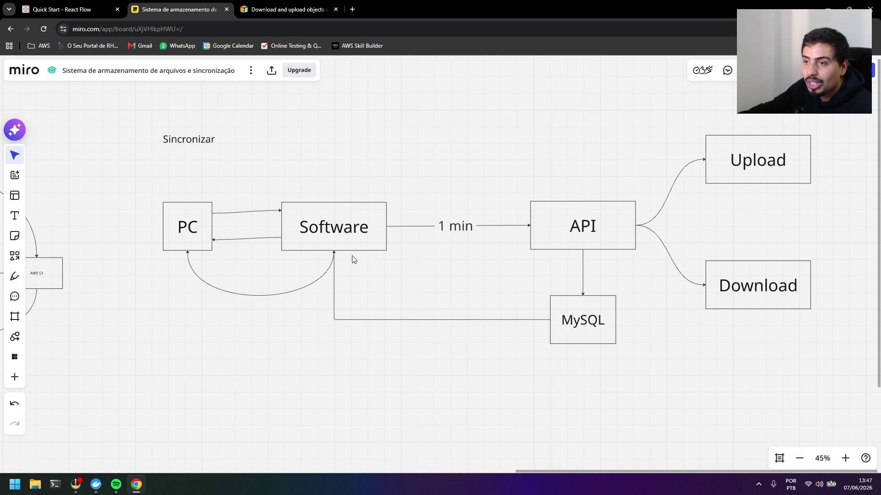
pyautogui.moveTo(674, 98); pyautogui.dragTo(860, 323)
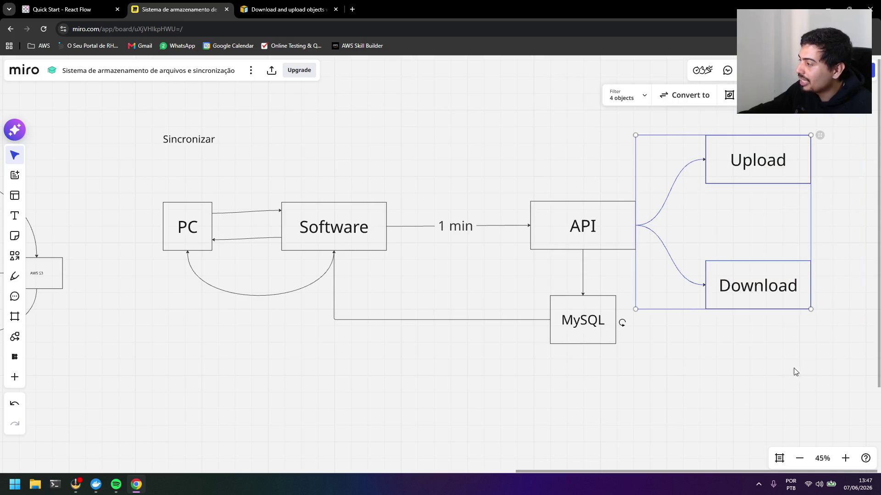
pyautogui.moveTo(707, 399); pyautogui.dragTo(533, 291)
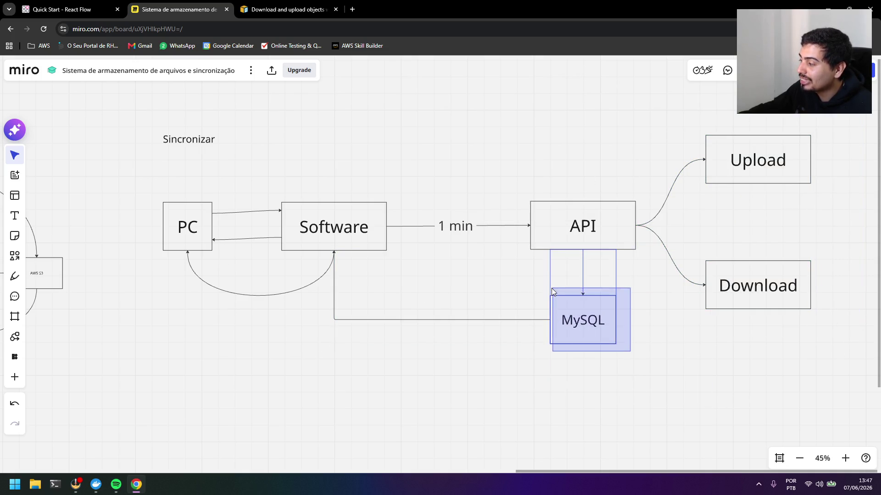
pyautogui.moveTo(150, 183)
pyautogui.mouseDown()
pyautogui.moveTo(209, 219)
pyautogui.moveTo(224, 293)
pyautogui.mouseUp()
pyautogui.moveTo(634, 350); pyautogui.dragTo(537, 294)
pyautogui.click(678, 366)
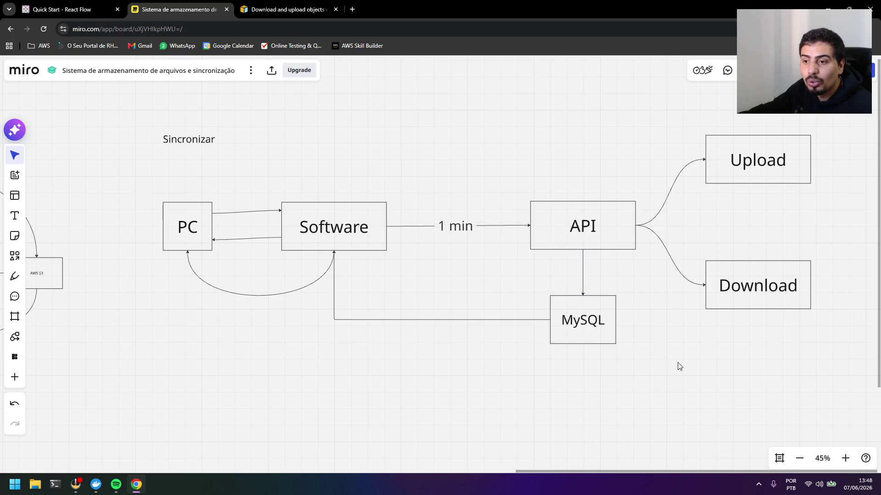
pyautogui.moveTo(616, 338); pyautogui.dragTo(334, 250)
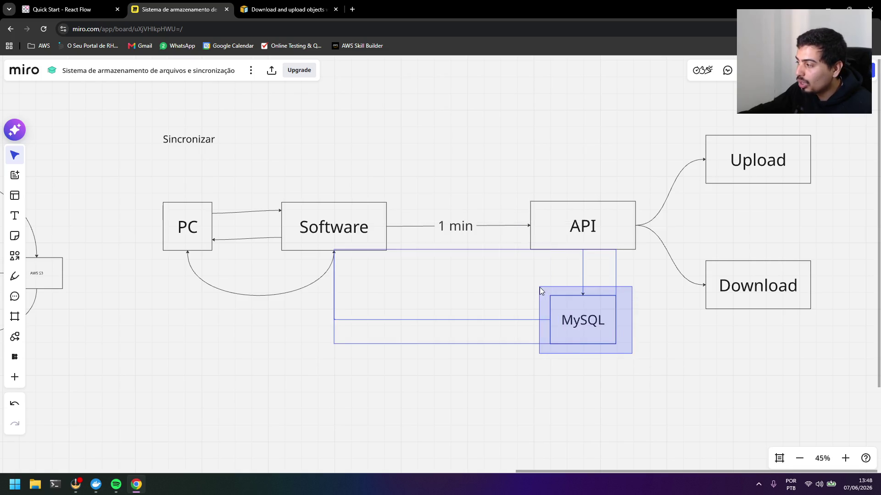
pyautogui.click(631, 355)
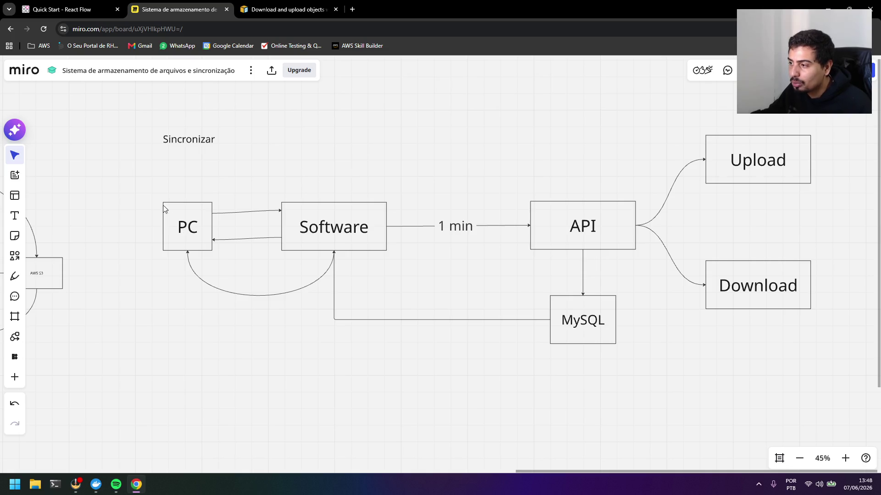
pyautogui.moveTo(163, 205); pyautogui.dragTo(241, 344)
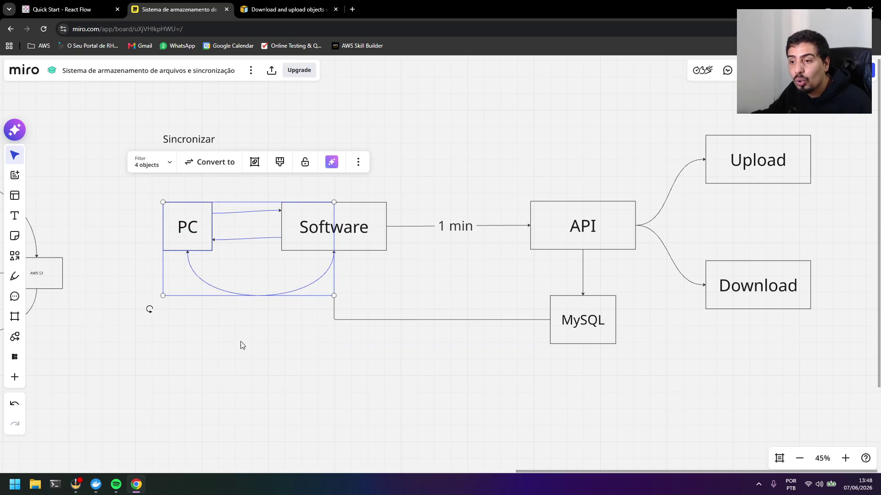
pyautogui.click(256, 380)
pyautogui.moveTo(635, 134); pyautogui.dragTo(830, 206)
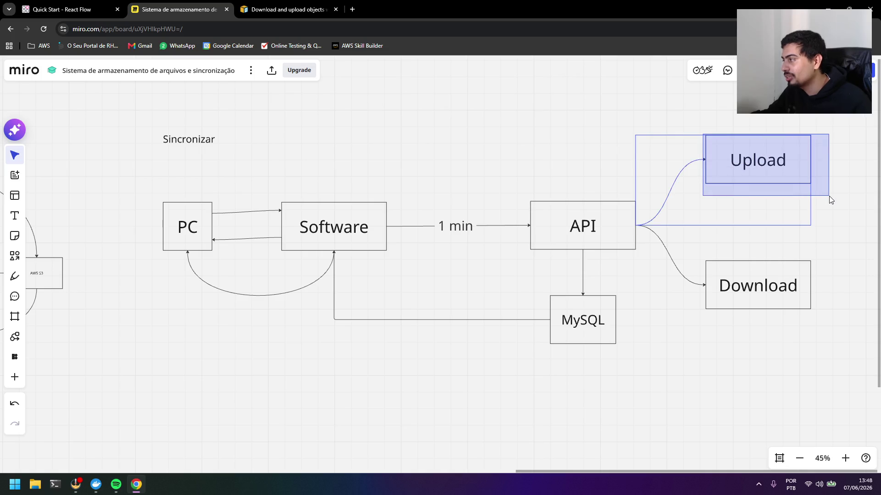
pyautogui.click(830, 200)
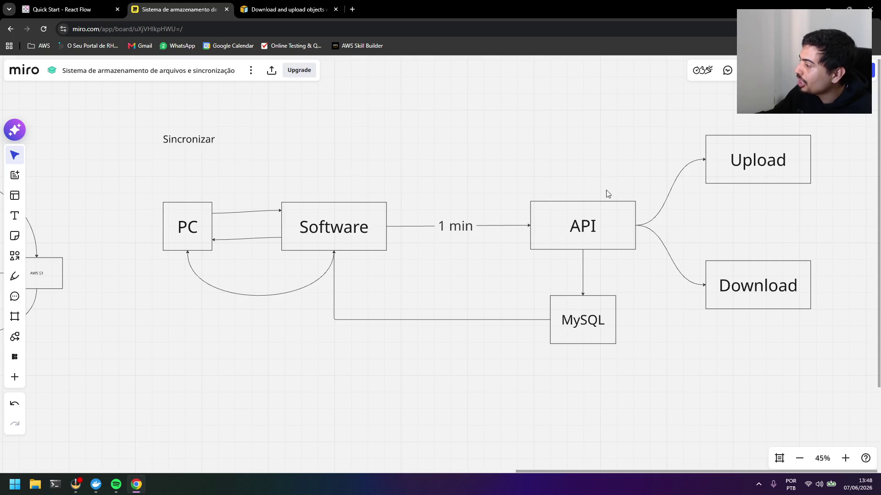
pyautogui.moveTo(201, 311); pyautogui.dragTo(505, 266)
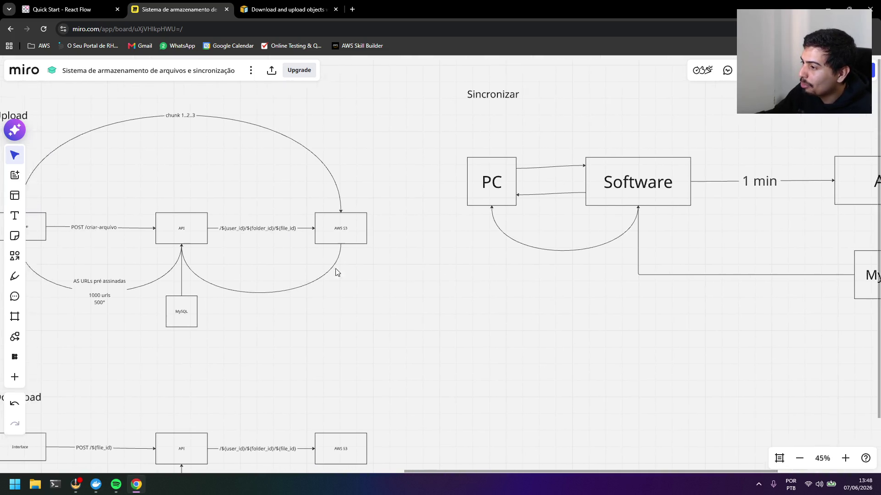
pyautogui.hscroll(-3, 336, 272)
pyautogui.hscroll(5, 472, 276)
pyautogui.hscroll(5, 451, 273)
pyautogui.hscroll(5, 433, 274)
pyautogui.moveTo(337, 286); pyautogui.dragTo(450, 350)
pyautogui.click(441, 360)
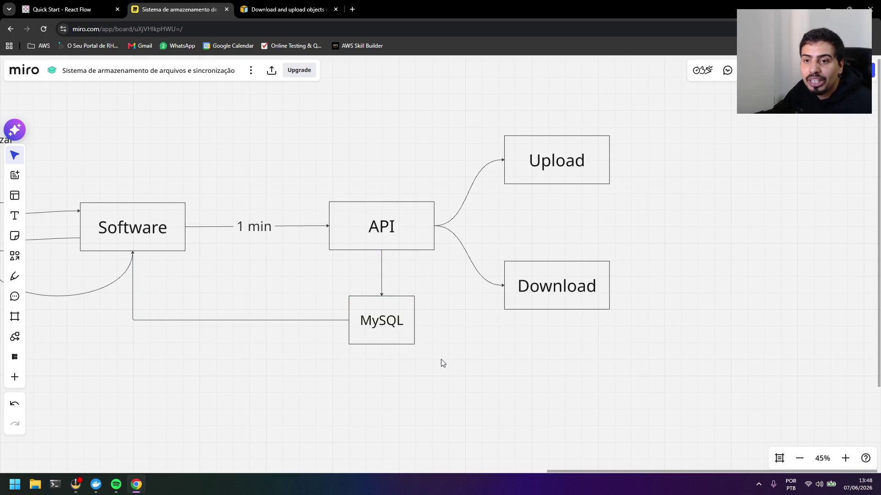
pyautogui.moveTo(341, 297); pyautogui.dragTo(446, 354)
pyautogui.click(446, 355)
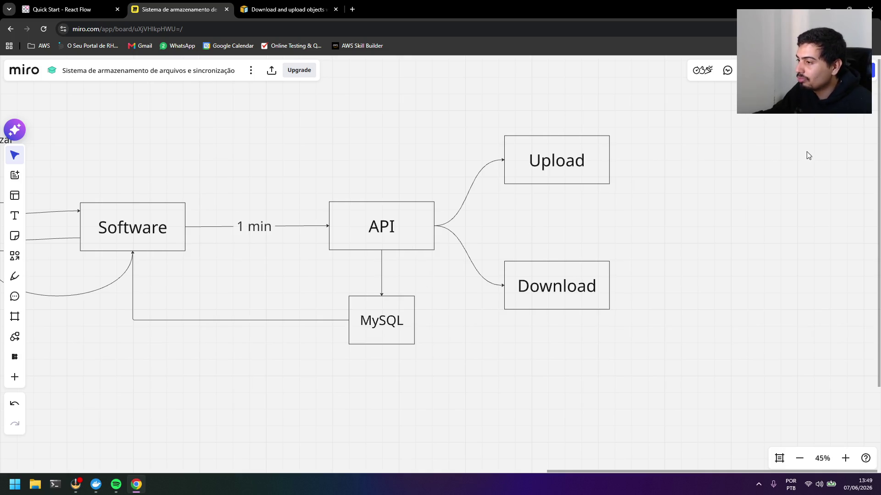
pyautogui.hscroll(-2, 472, 273)
pyautogui.hscroll(-2, 550, 273)
pyautogui.scroll(-1, 550, 272)
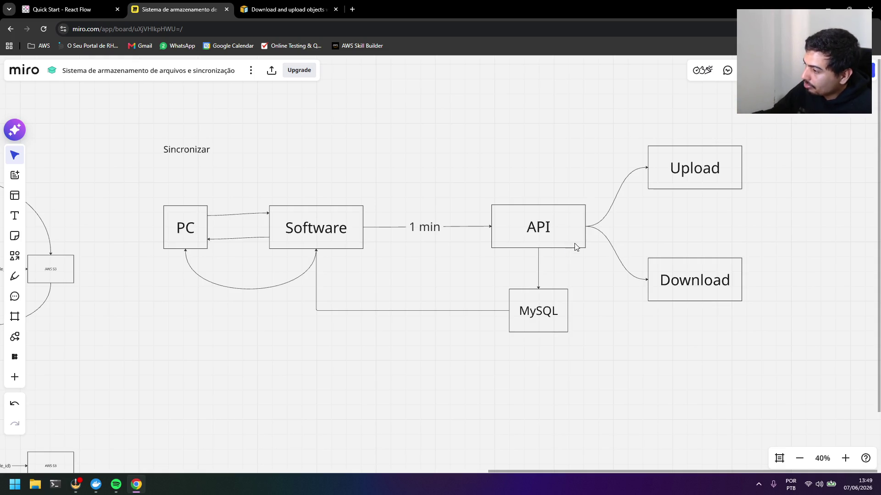
pyautogui.moveTo(145, 182)
pyautogui.mouseDown()
pyautogui.moveTo(371, 216)
pyautogui.moveTo(609, 365)
pyautogui.moveTo(211, 198)
pyautogui.moveTo(164, 200)
pyautogui.mouseUp()
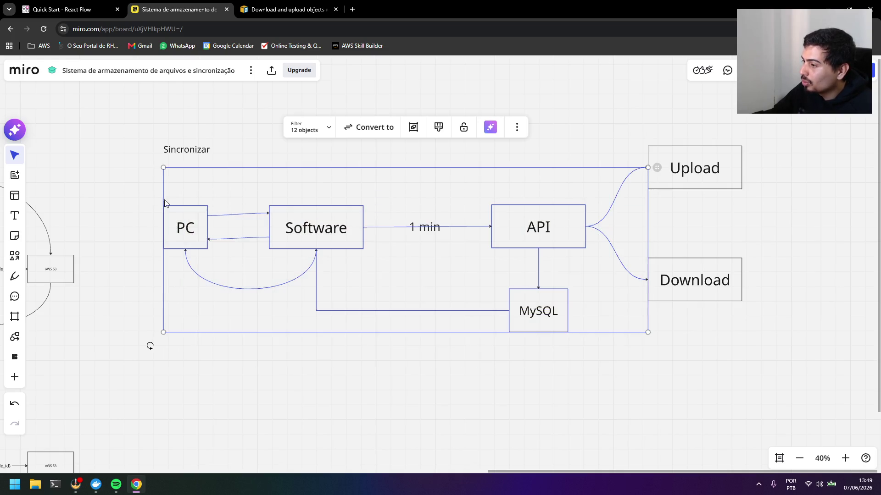
pyautogui.moveTo(586, 345); pyautogui.dragTo(158, 197)
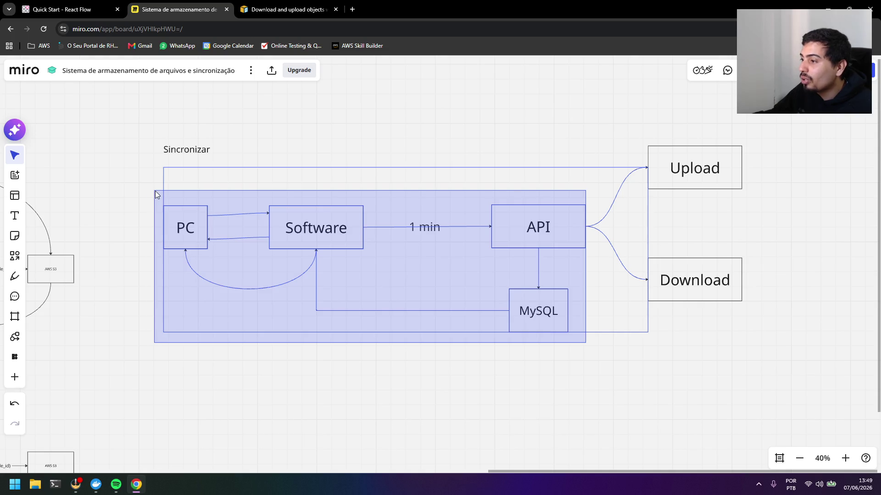
pyautogui.click(159, 197)
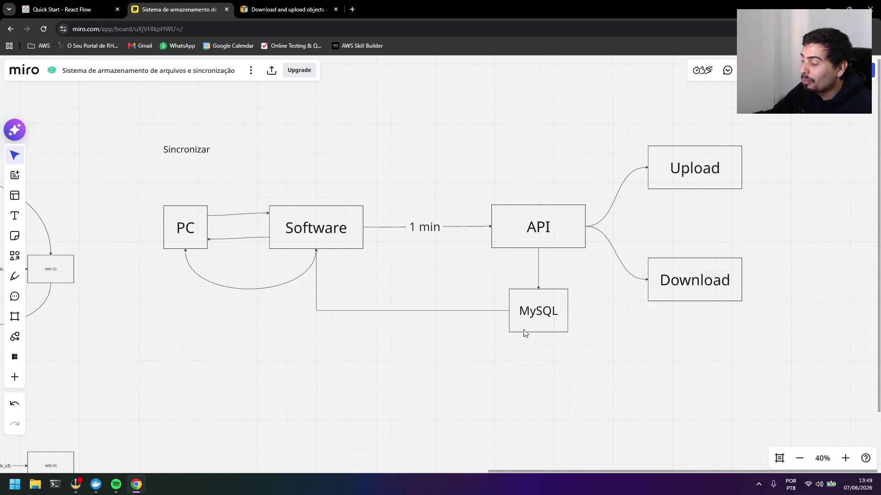
pyautogui.moveTo(502, 289); pyautogui.dragTo(571, 338)
pyautogui.moveTo(151, 204); pyautogui.dragTo(218, 260)
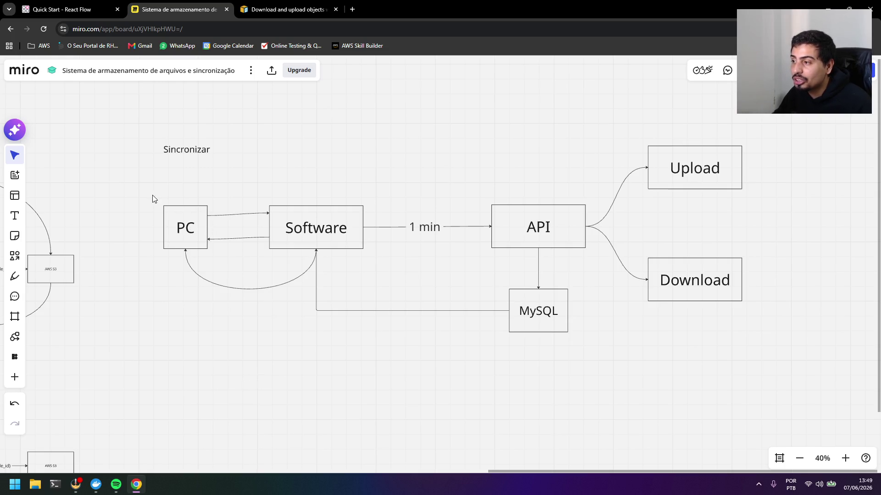
# - Draw a connector from PC to Upload and bend it into an arc over Software
pyautogui.moveTo(153, 199); pyautogui.dragTo(224, 269)
pyautogui.moveTo(497, 196); pyautogui.dragTo(576, 350)
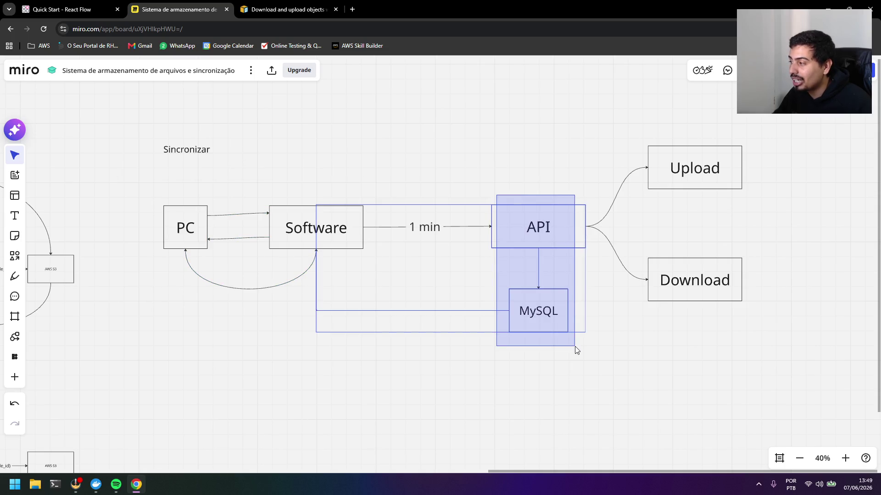
pyautogui.click(227, 214)
pyautogui.click(186, 232)
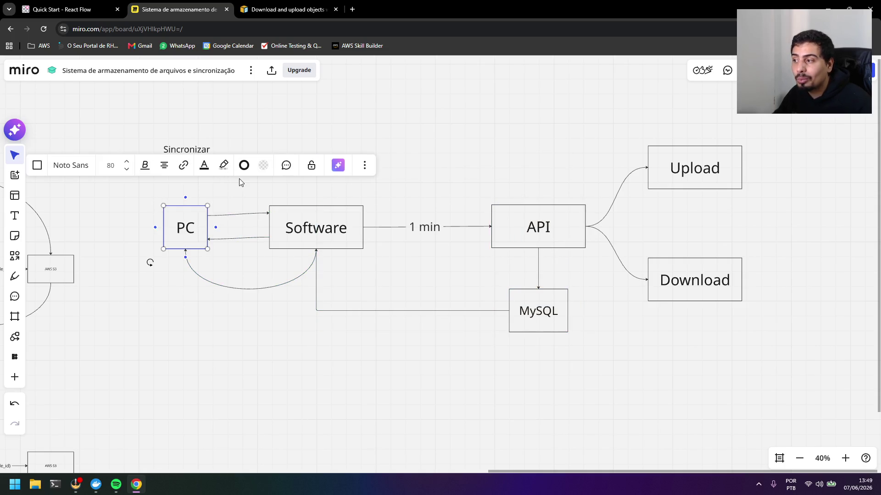
pyautogui.click(230, 201)
pyautogui.click(204, 227)
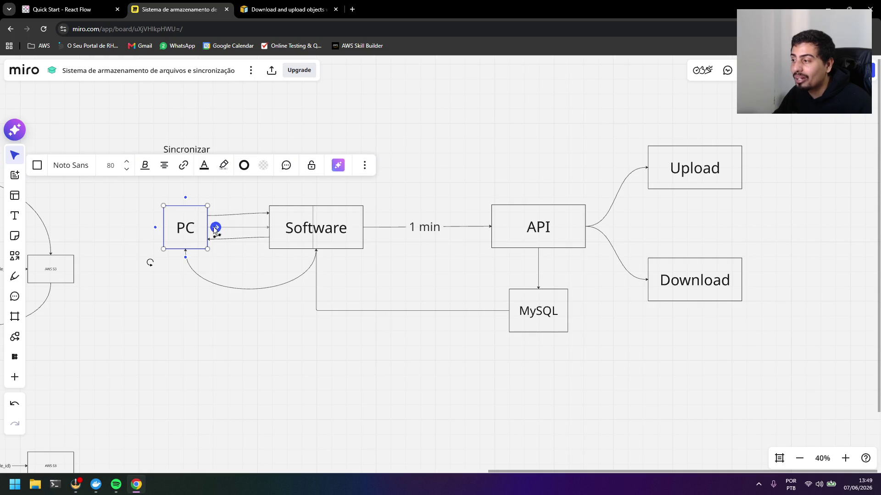
pyautogui.moveTo(216, 228); pyautogui.dragTo(647, 168)
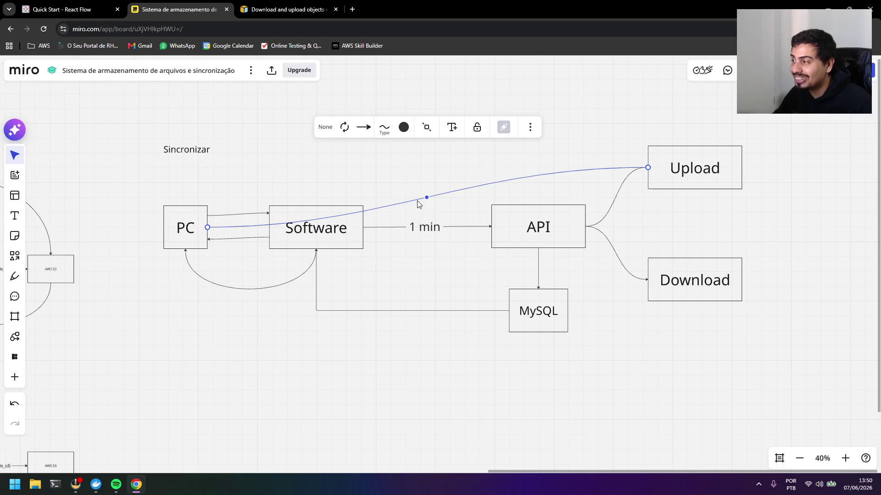
pyautogui.moveTo(426, 201); pyautogui.dragTo(296, 143)
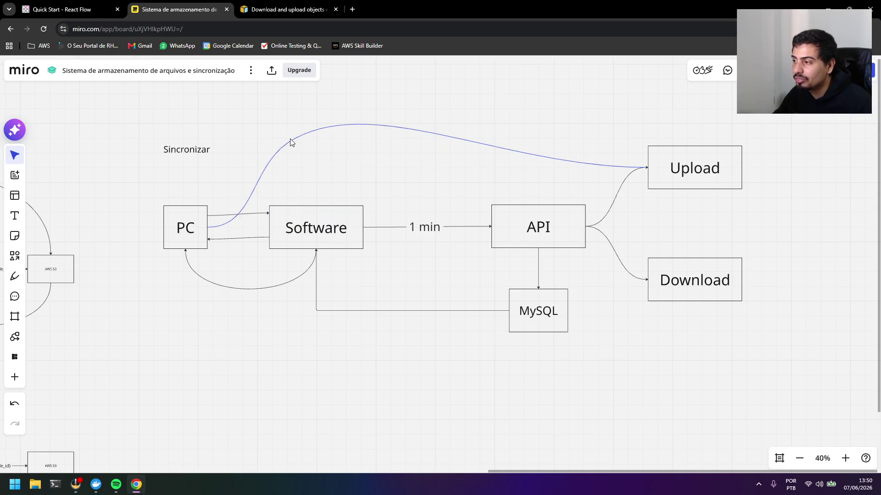
# - Delete the arched PC-to-Upload connector again
pyautogui.click(323, 160)
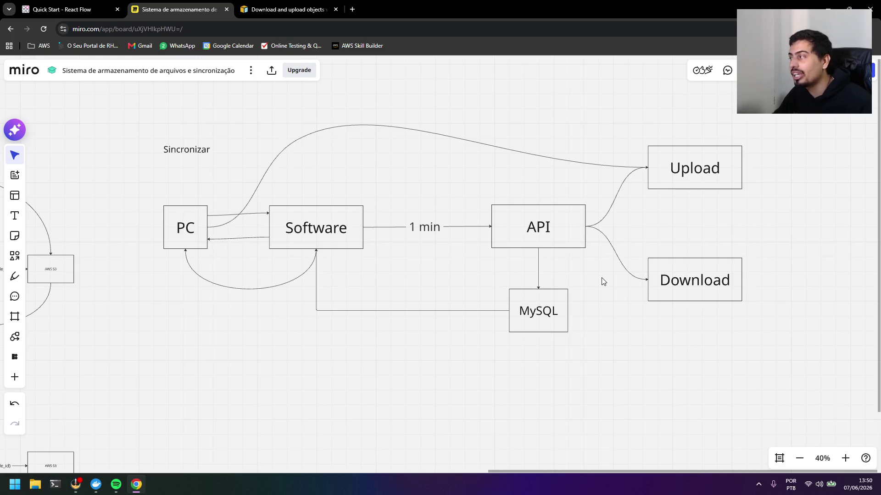
pyautogui.click(305, 137)
pyautogui.press('Delete')
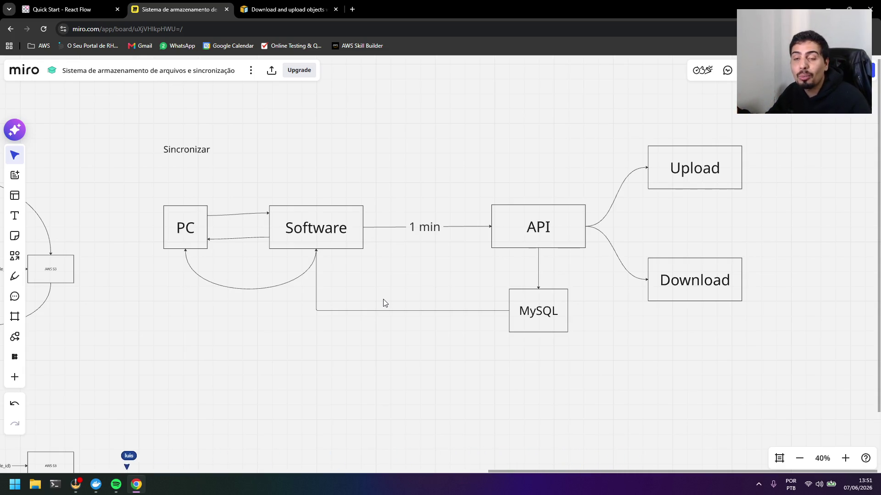
# - Box-select the Software box with its connectors and clear the selection, editing nothing
pyautogui.moveTo(367, 257); pyautogui.dragTo(263, 200)
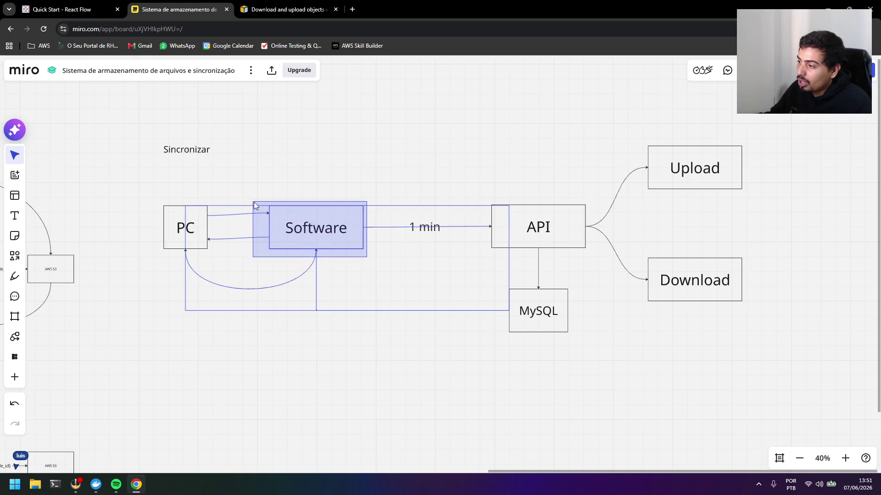
pyautogui.click(290, 186)
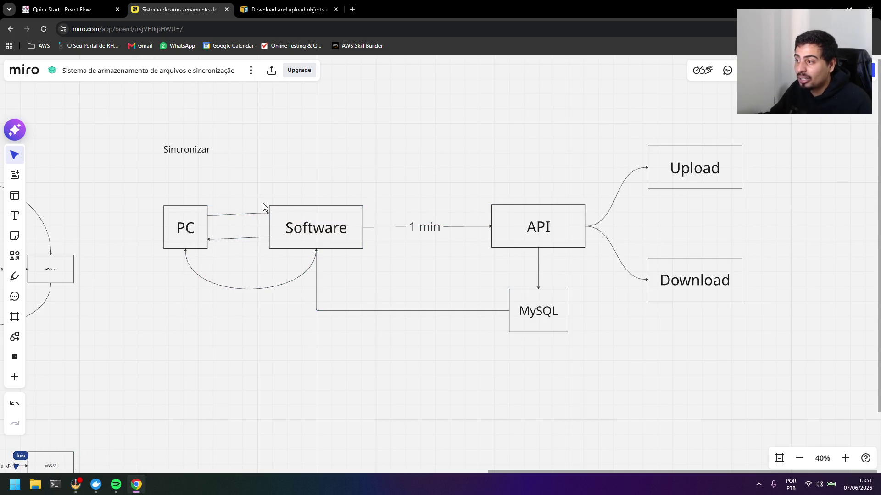
pyautogui.moveTo(264, 208); pyautogui.dragTo(367, 255)
pyautogui.click(466, 380)
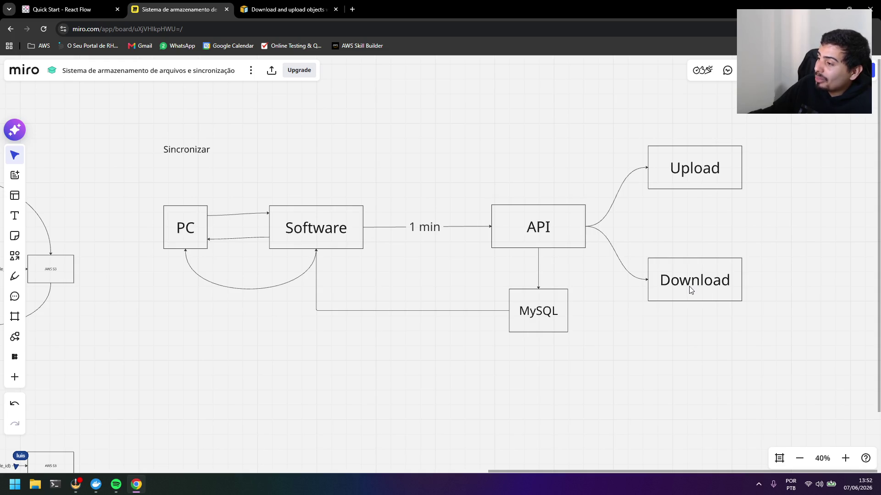
# - Repeatedly box-select the PC and Software boxes and deselect without changing them
pyautogui.moveTo(260, 195); pyautogui.dragTo(371, 260)
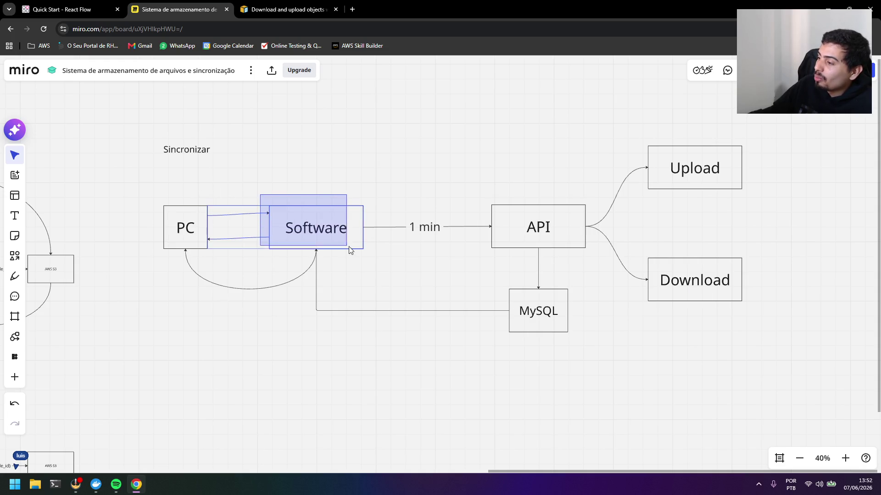
pyautogui.moveTo(155, 195); pyautogui.dragTo(372, 258)
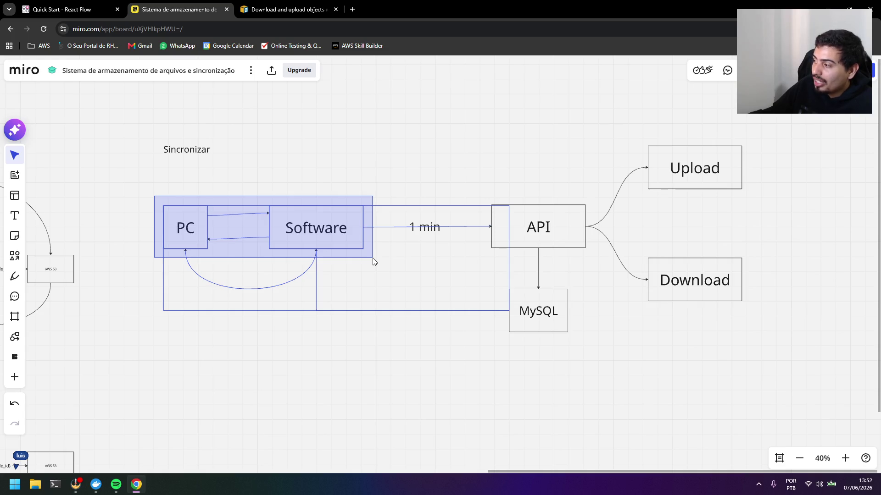
pyautogui.moveTo(372, 258); pyautogui.dragTo(373, 258)
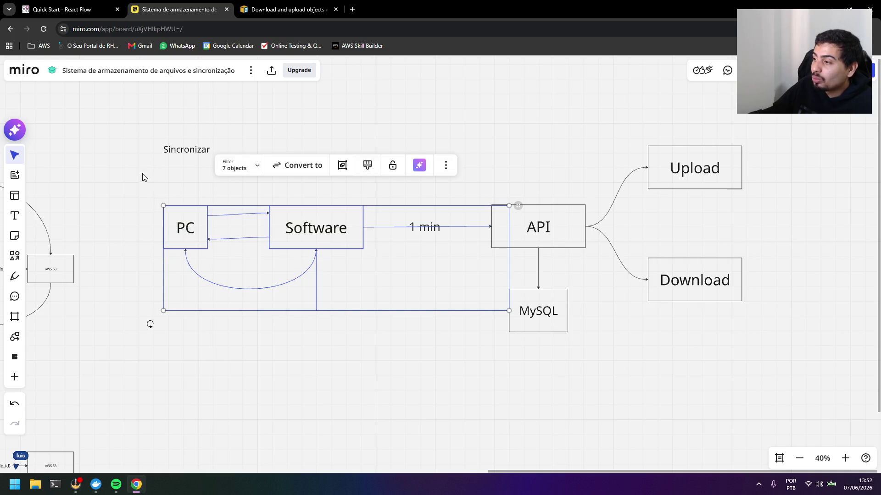
pyautogui.moveTo(153, 187); pyautogui.dragTo(375, 267)
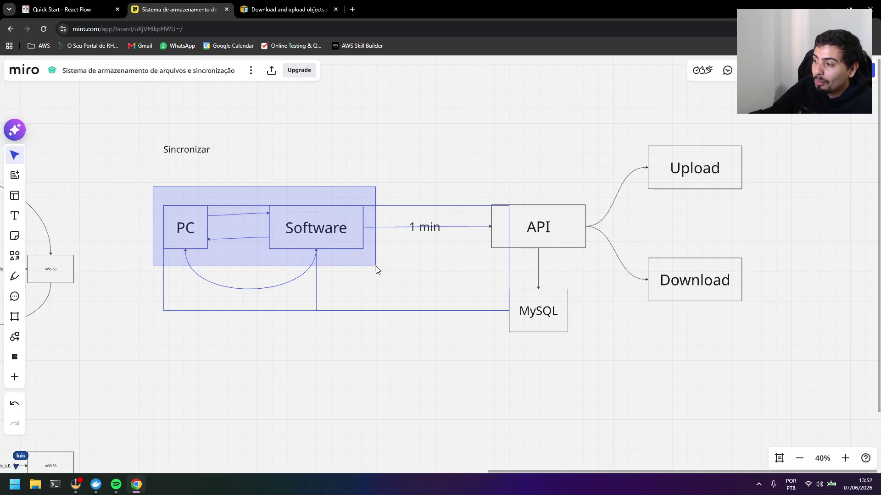
pyautogui.moveTo(376, 267); pyautogui.dragTo(375, 268)
pyautogui.moveTo(147, 184)
pyautogui.mouseDown()
pyautogui.moveTo(264, 246)
pyautogui.moveTo(380, 272)
pyautogui.mouseUp()
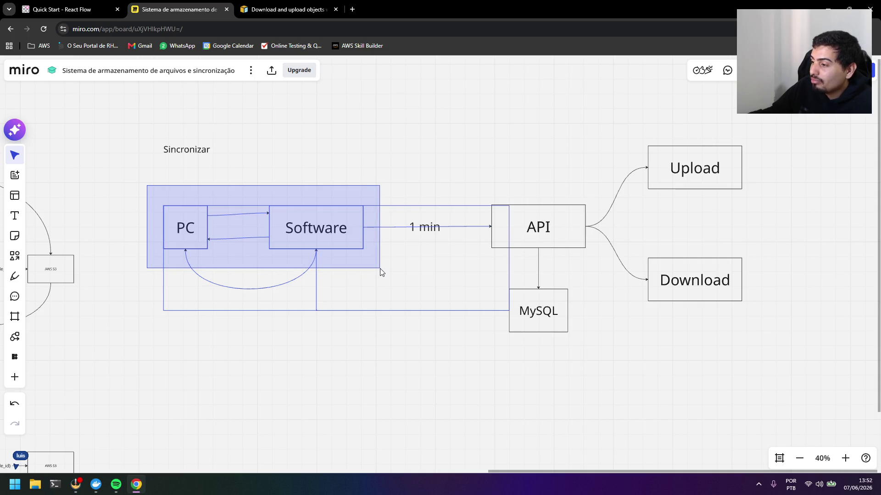
pyautogui.moveTo(381, 273); pyautogui.dragTo(380, 273)
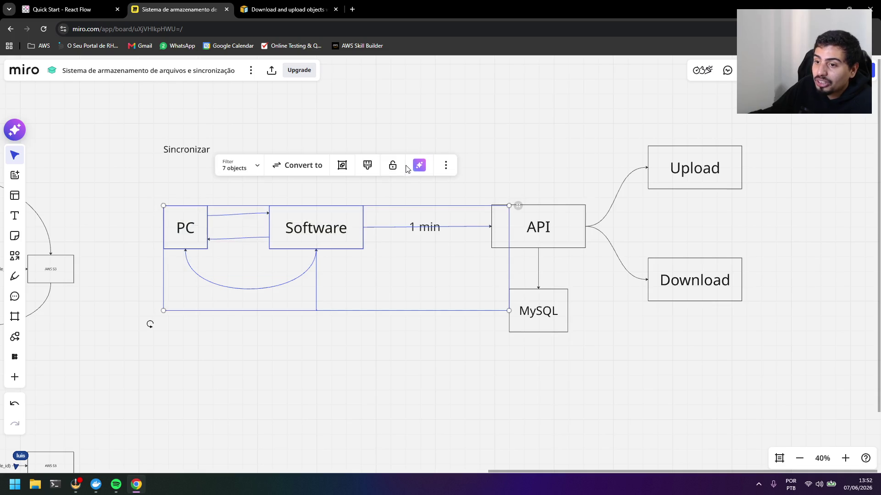
pyautogui.click(299, 194)
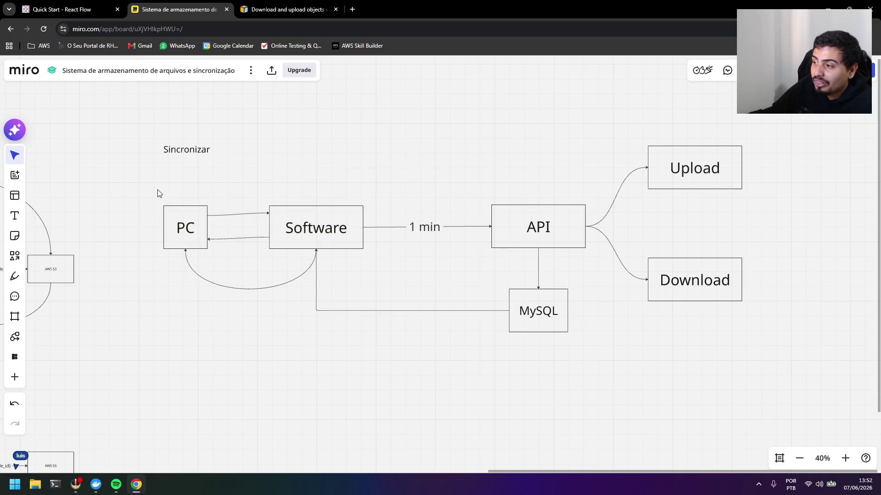
pyautogui.moveTo(158, 194); pyautogui.dragTo(383, 273)
pyautogui.click(487, 119)
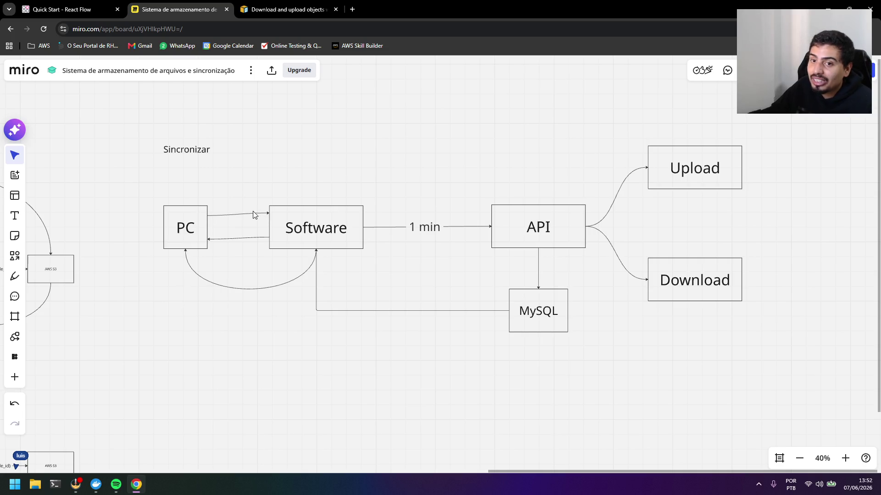
pyautogui.moveTo(154, 189); pyautogui.dragTo(378, 262)
pyautogui.click(305, 201)
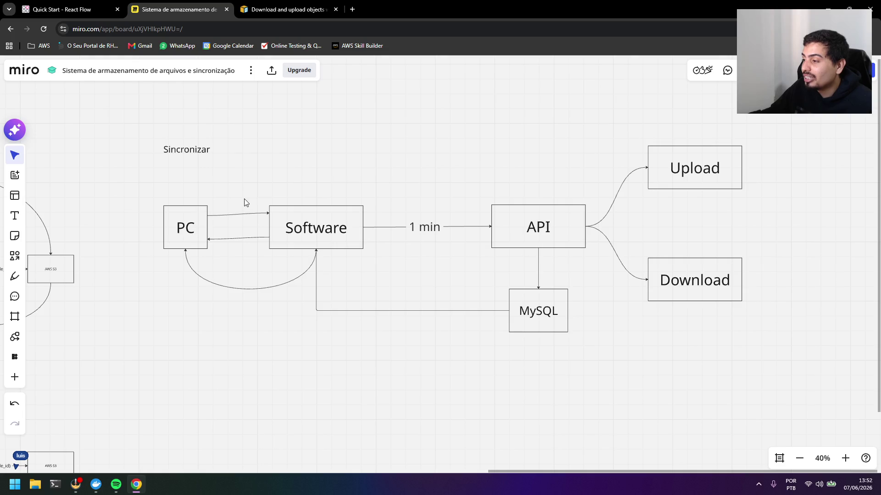
pyautogui.moveTo(158, 192); pyautogui.dragTo(385, 244)
pyautogui.click(421, 194)
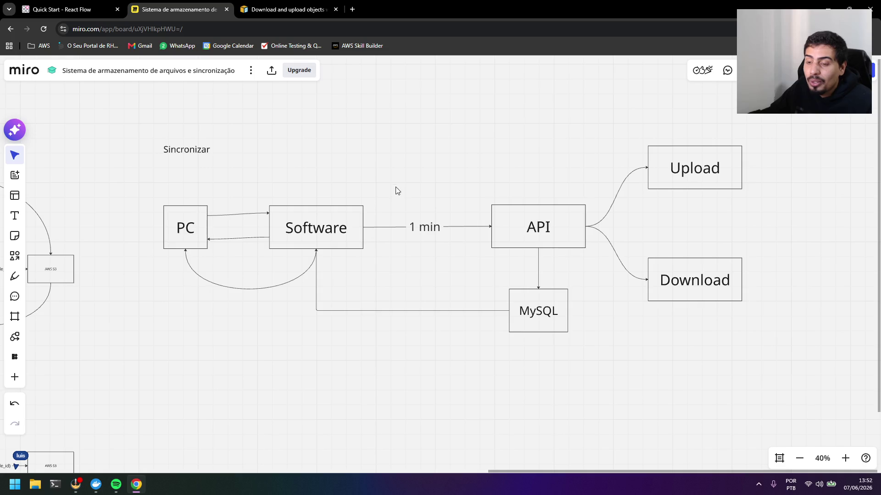
# - Clear a last selection and close the AWS documentation Chrome tab
pyautogui.moveTo(266, 204); pyautogui.dragTo(376, 263)
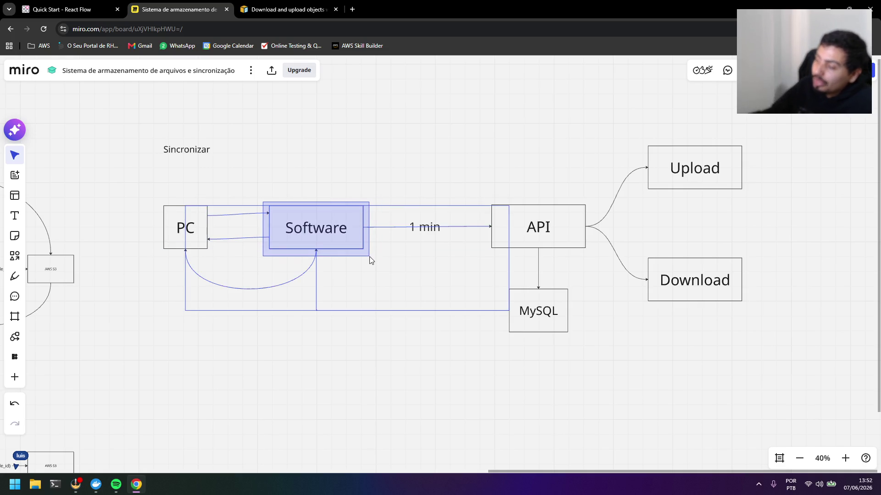
pyautogui.click(315, 198)
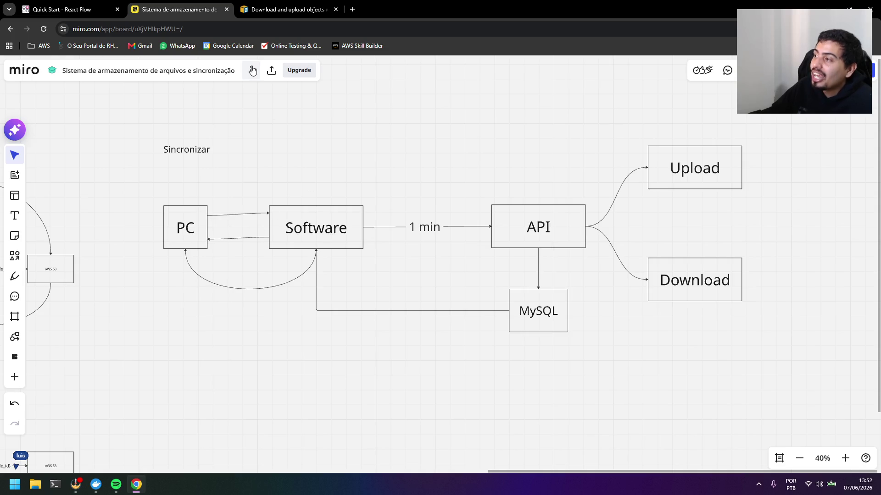
pyautogui.click(337, 8)
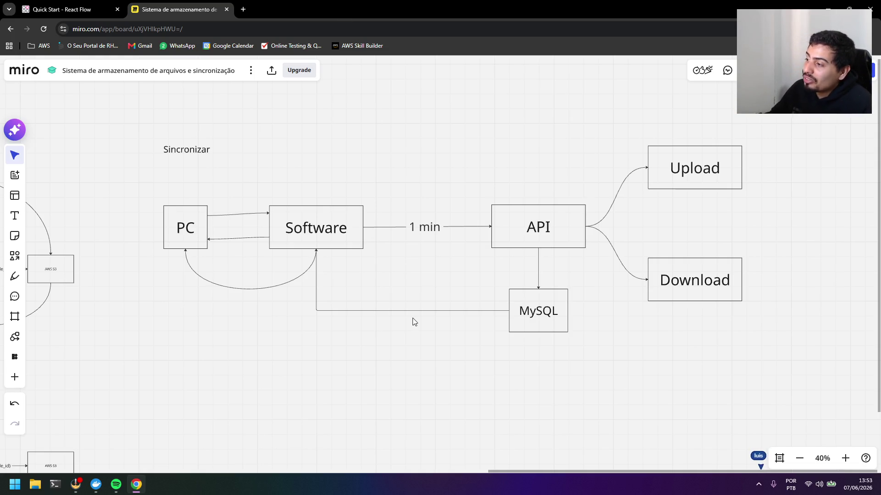
pyautogui.scroll(-3, 412, 321)
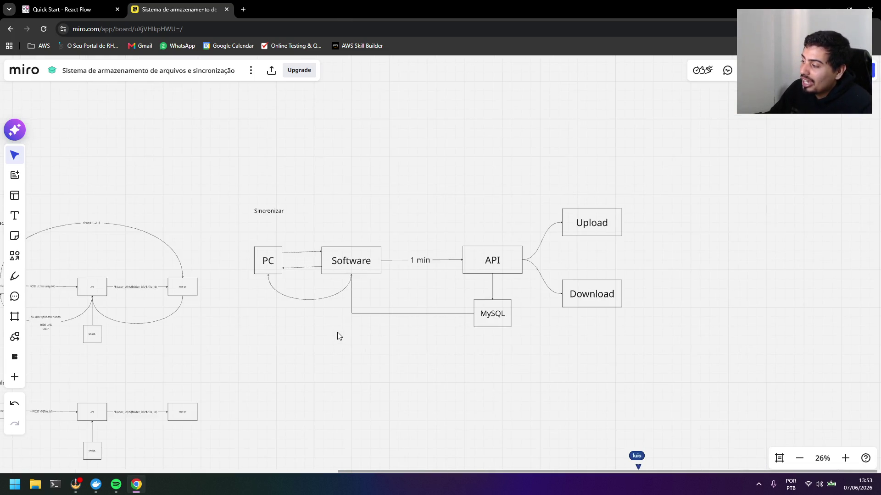
pyautogui.hscroll(-3, 385, 312)
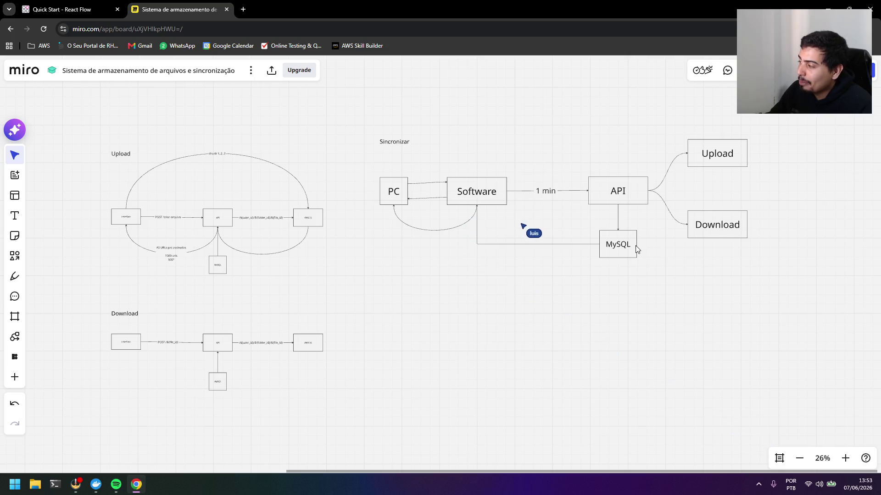
pyautogui.hscroll(1, 653, 252)
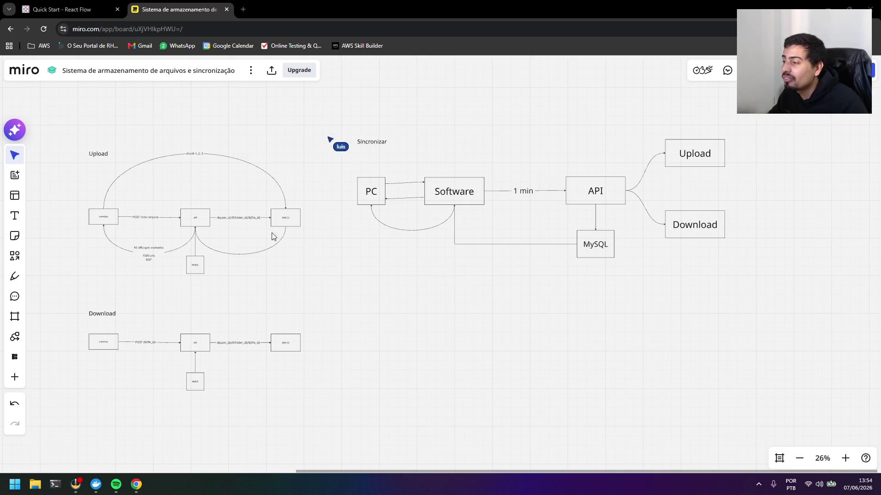
# - Pan the board so the Upload, Download and Sincronizar diagrams sit together on screen
pyautogui.click(304, 220)
pyautogui.click(305, 247)
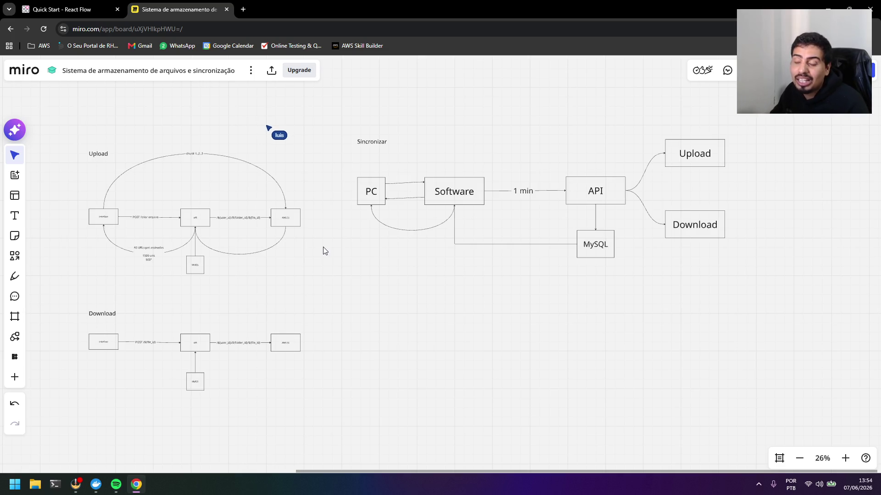
pyautogui.scroll(1, 281, 263)
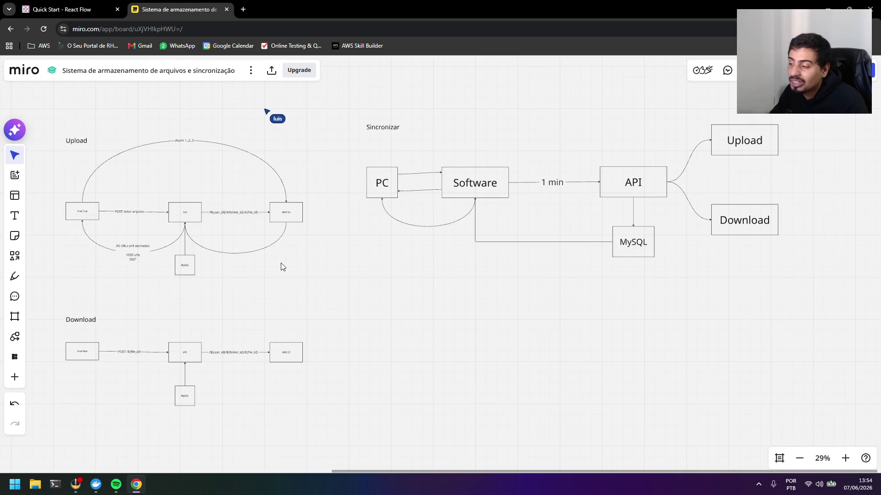
pyautogui.moveTo(281, 263); pyautogui.dragTo(352, 268)
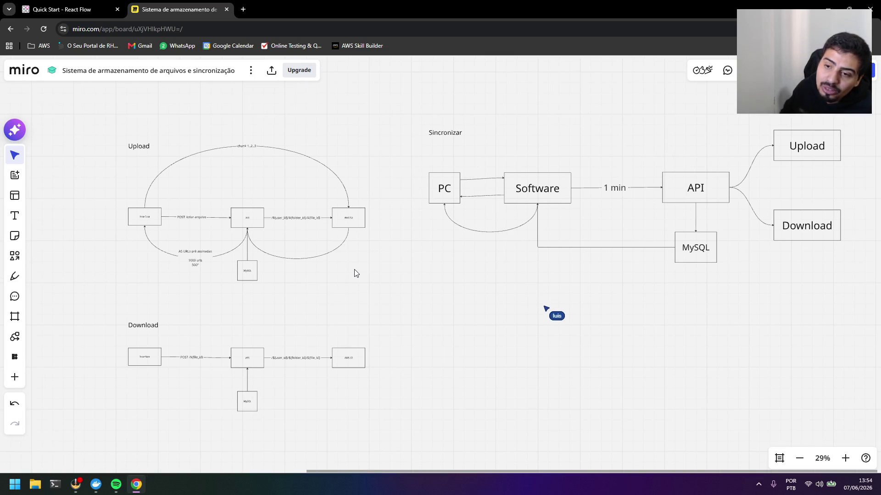
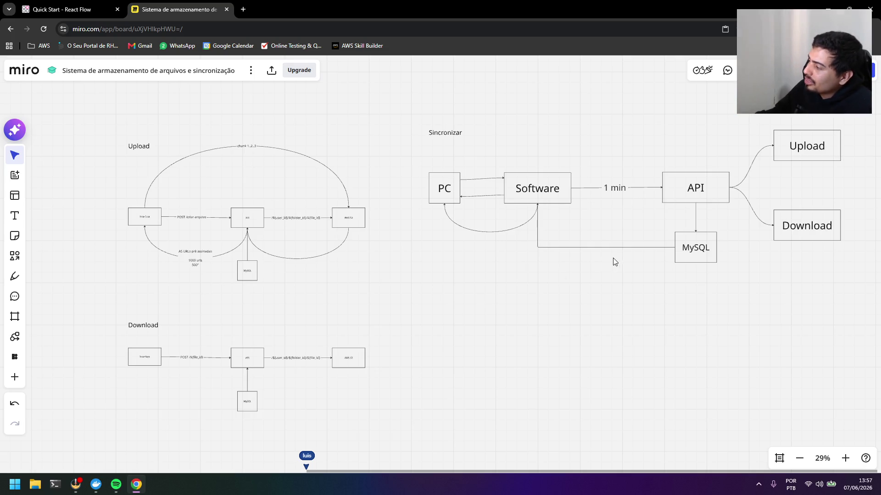
pyautogui.hscroll(3, 613, 258)
# - Inspect a connector of the Sincronizar diagram and nudge the board view down to centre it
pyautogui.click(501, 178)
pyautogui.click(497, 276)
pyautogui.moveTo(497, 275); pyautogui.dragTo(490, 311)
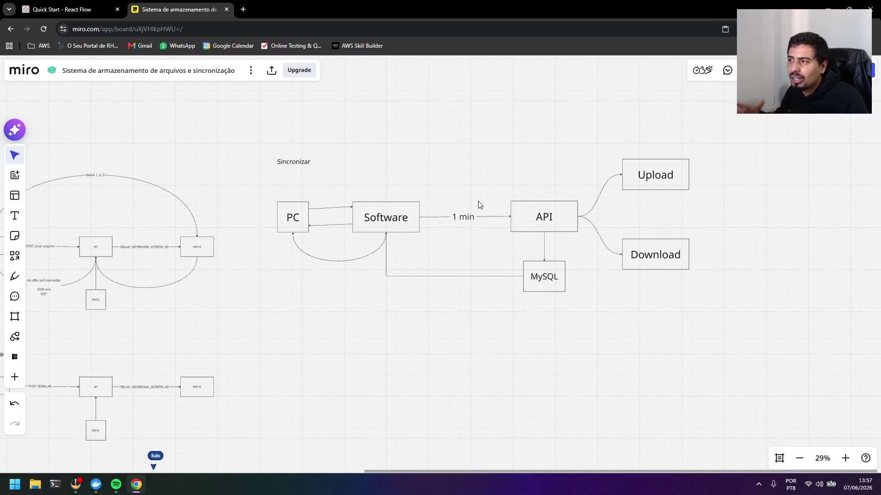
pyautogui.click(239, 5)
pyautogui.write('osi model')
pyautogui.press('Return')
pyautogui.click(179, 110)
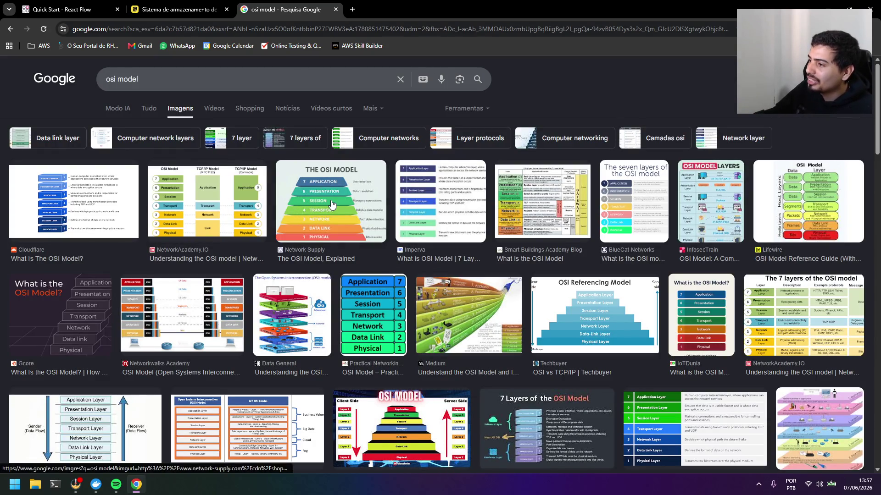
pyautogui.click(332, 205)
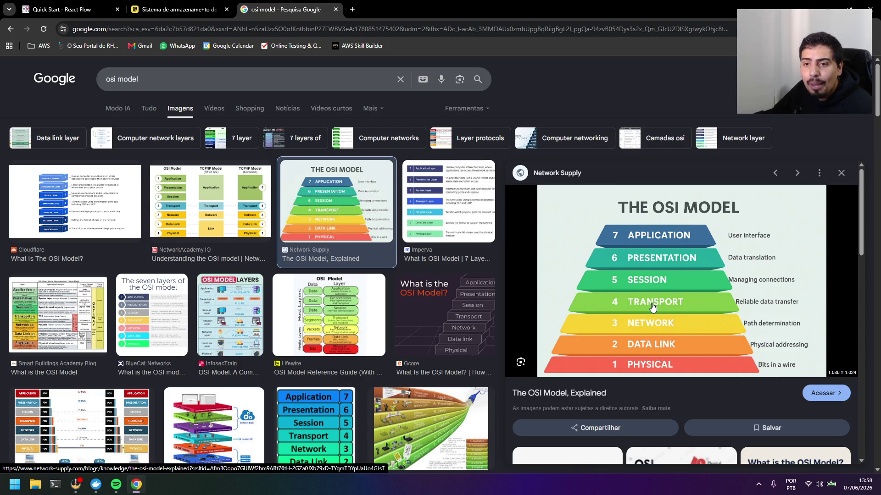
pyautogui.click(335, 9)
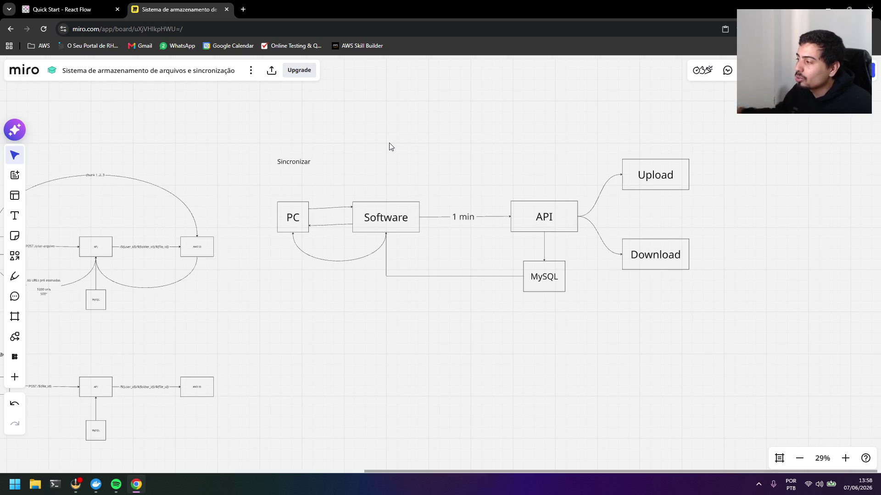
# - Select and review the API, Upload, Download and MySQL boxes with their connectors, then reframe the view
pyautogui.click(564, 228)
pyautogui.moveTo(585, 246); pyautogui.dragTo(364, 194)
pyautogui.click(424, 296)
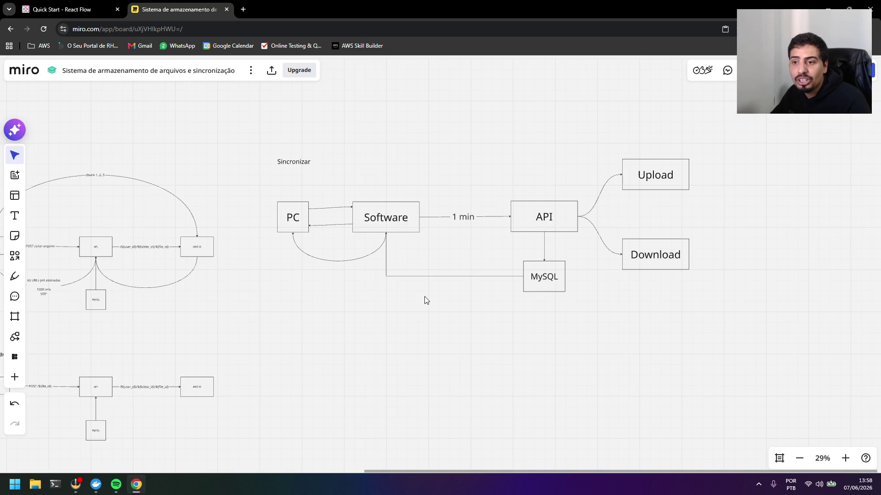
pyautogui.moveTo(514, 179)
pyautogui.mouseDown()
pyautogui.moveTo(716, 292)
pyautogui.moveTo(382, 131)
pyautogui.mouseUp()
pyautogui.click(784, 228)
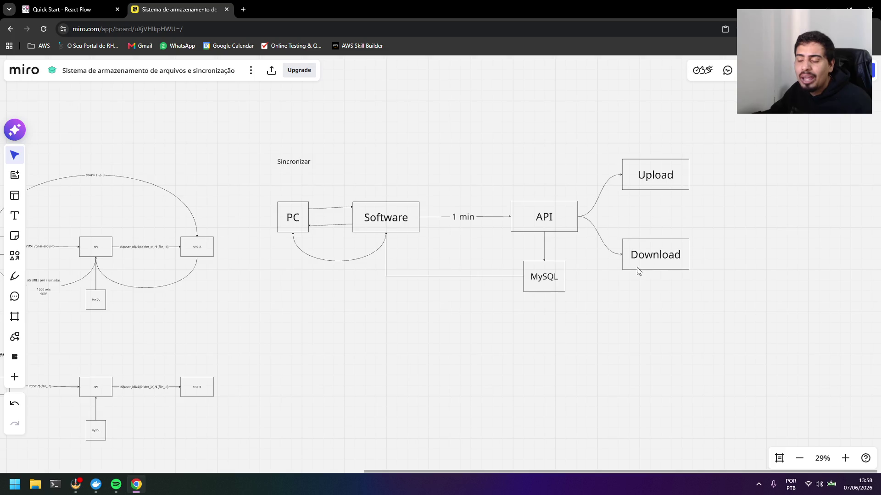
pyautogui.moveTo(384, 271)
pyautogui.mouseDown()
pyautogui.moveTo(462, 246)
pyautogui.moveTo(484, 284)
pyautogui.mouseUp()
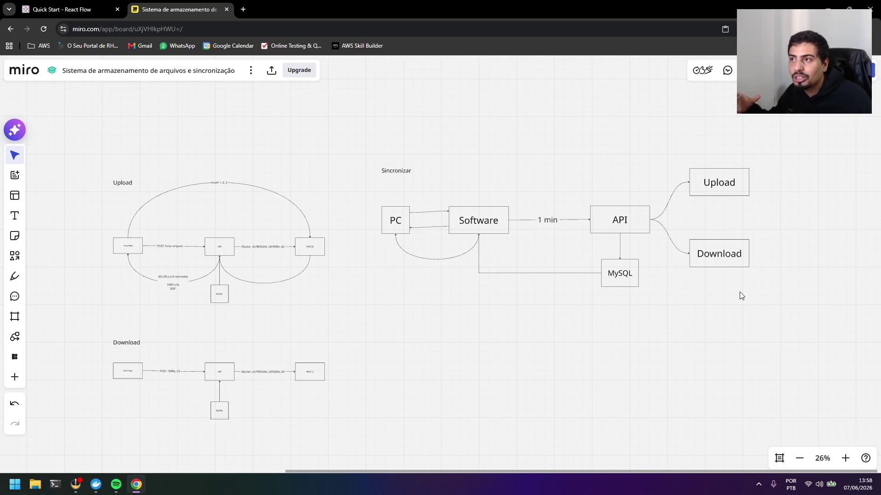
# - Run a quick web search for 'spof' in a new tab and return to the board
pyautogui.click(242, 9)
pyautogui.write('spof')
pyautogui.press('Return')
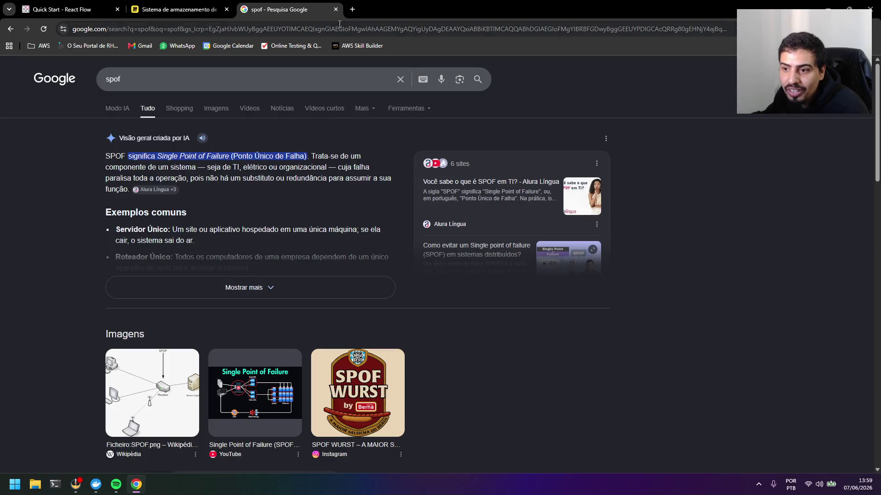
pyautogui.click(336, 9)
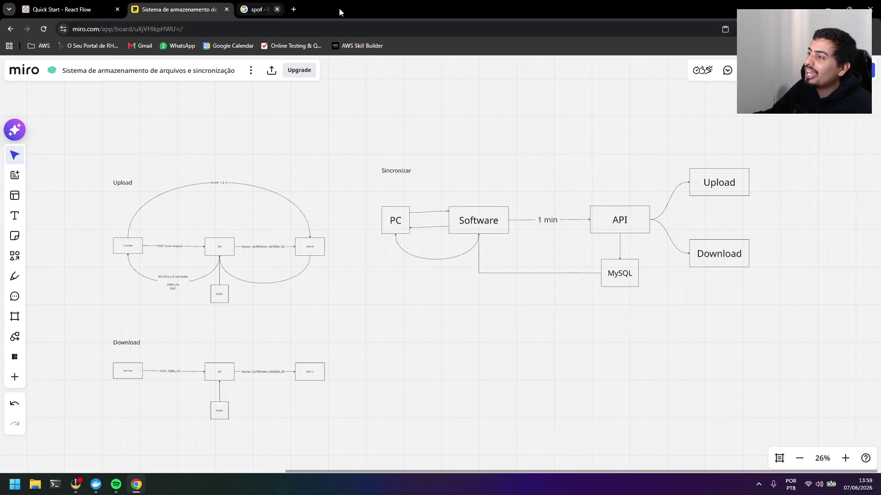